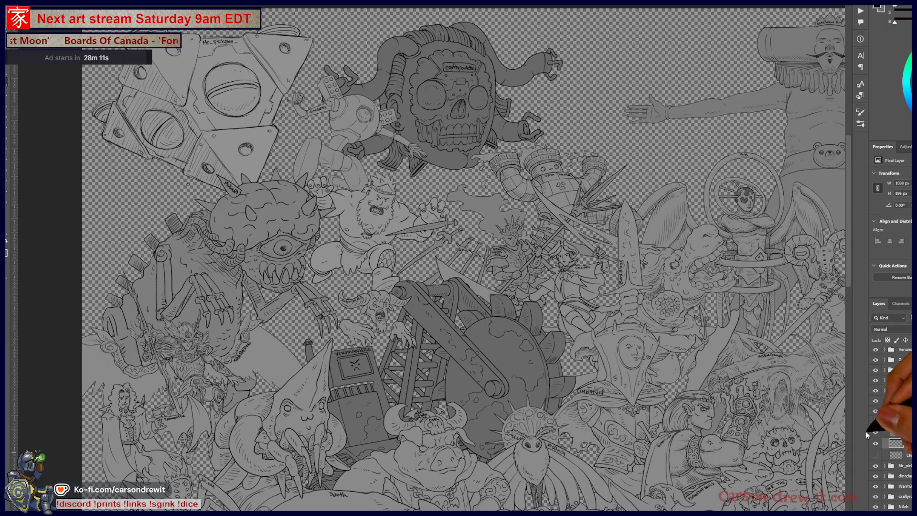
Step: Collapse the expanded group and review the list of top-level character groups
{"action": "left_click", "coordinate": [884, 421]}
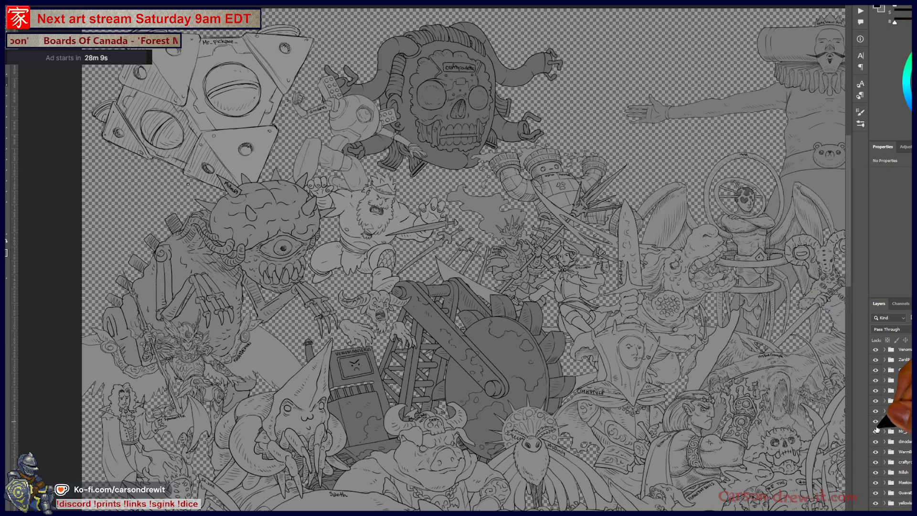
{"action": "scroll", "coordinate": [898, 421], "scroll_direction": "up", "scroll_amount": 3}
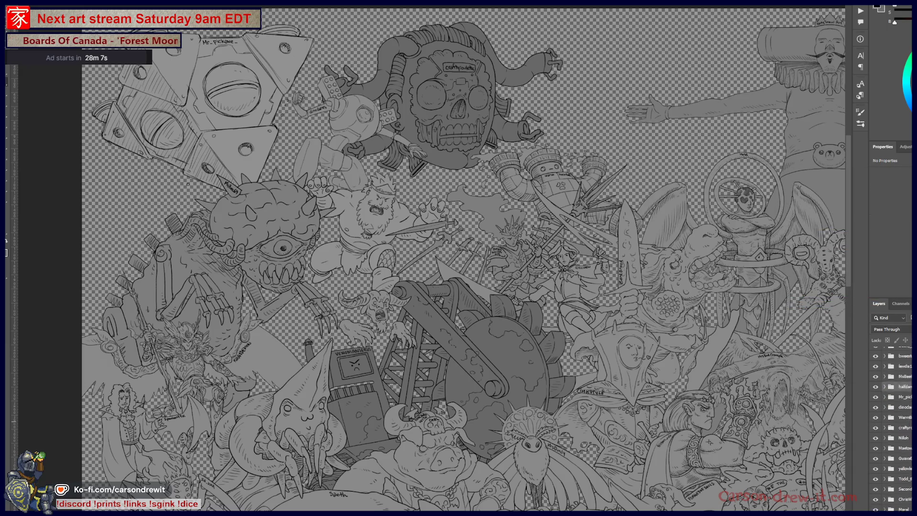
{"action": "scroll", "coordinate": [908, 397], "scroll_direction": "up", "scroll_amount": 3}
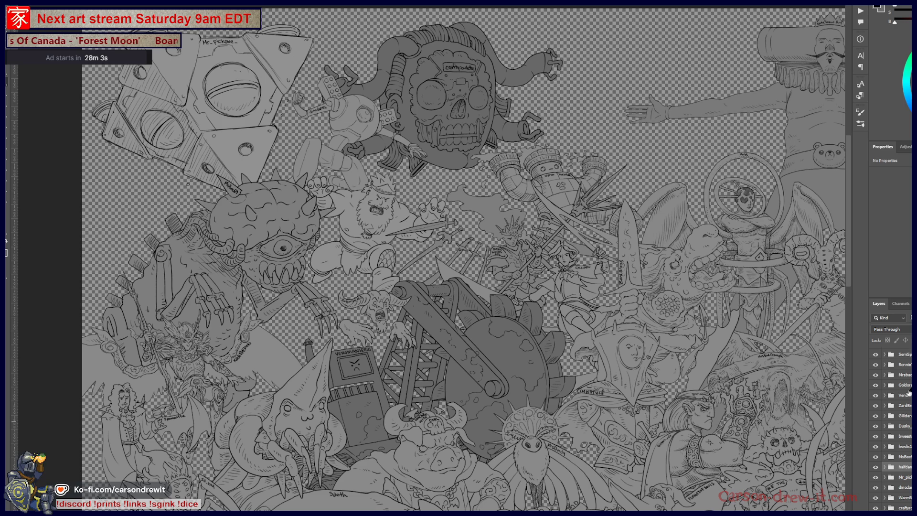
{"action": "scroll", "coordinate": [893, 430], "scroll_direction": "down", "scroll_amount": 5}
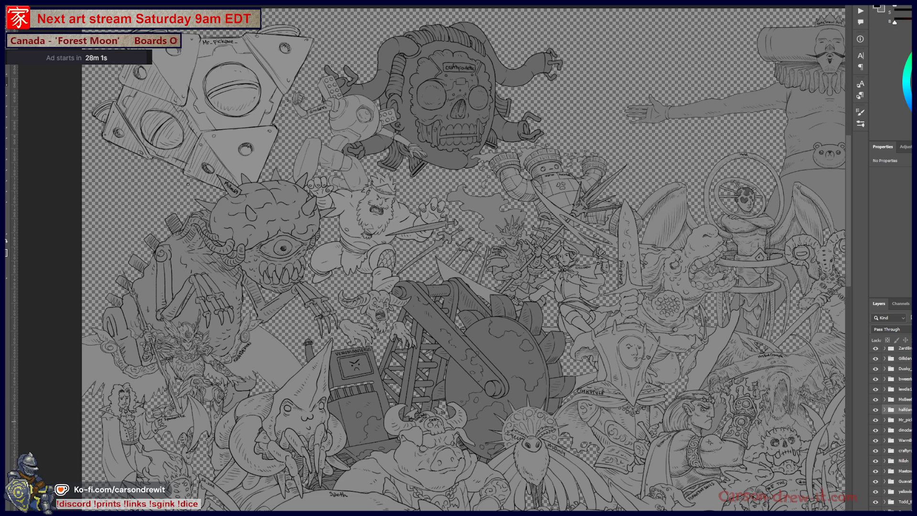
{"action": "scroll", "coordinate": [893, 430], "scroll_direction": "up", "scroll_amount": 5}
{"action": "scroll", "coordinate": [893, 430], "scroll_direction": "up", "scroll_amount": 5}
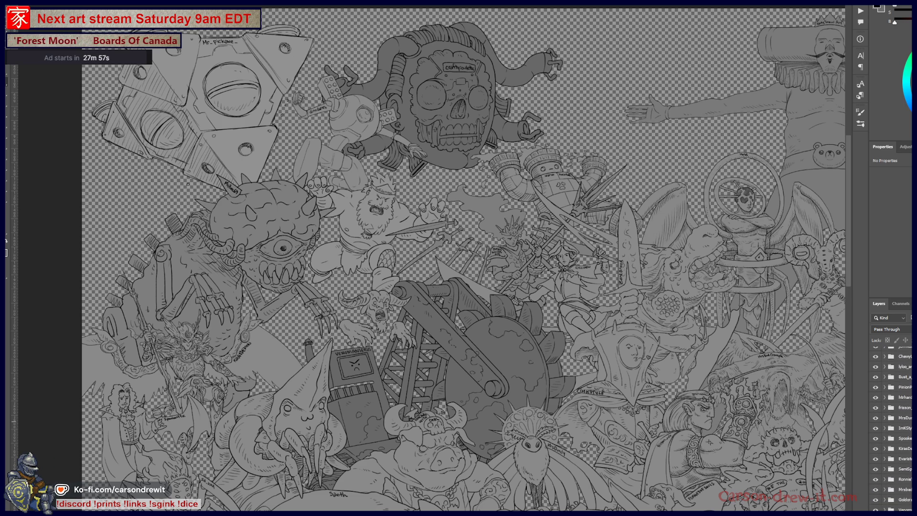
{"action": "scroll", "coordinate": [893, 430], "scroll_direction": "up", "scroll_amount": 4}
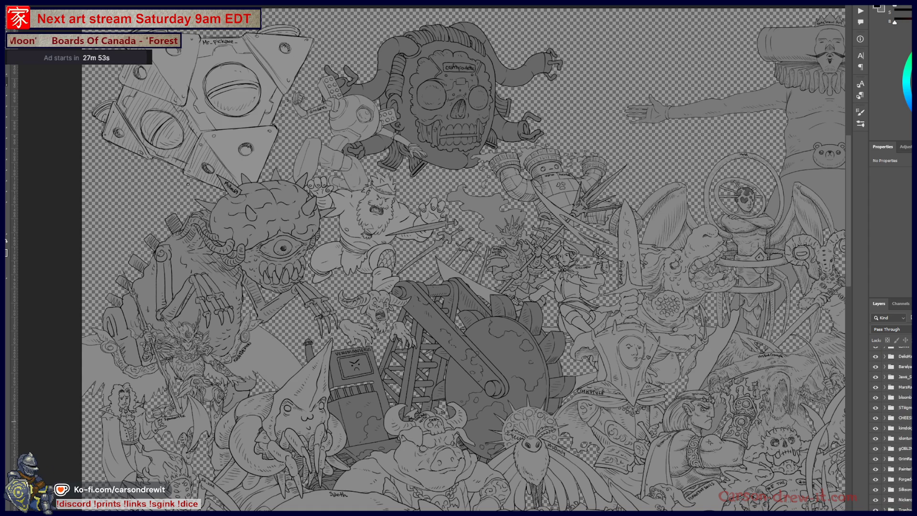
{"action": "scroll", "coordinate": [891, 430], "scroll_direction": "down", "scroll_amount": 4}
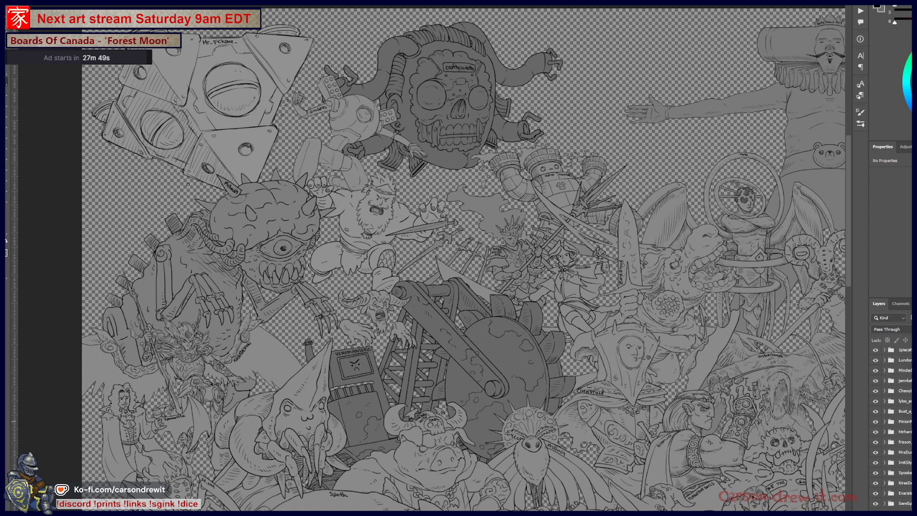
{"action": "scroll", "coordinate": [891, 430], "scroll_direction": "down", "scroll_amount": 2}
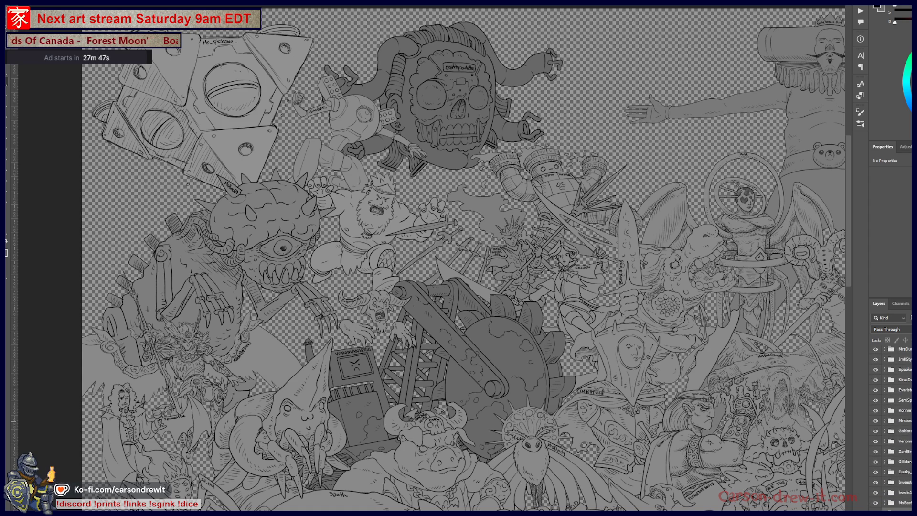
{"action": "scroll", "coordinate": [890, 430], "scroll_direction": "down", "scroll_amount": 3}
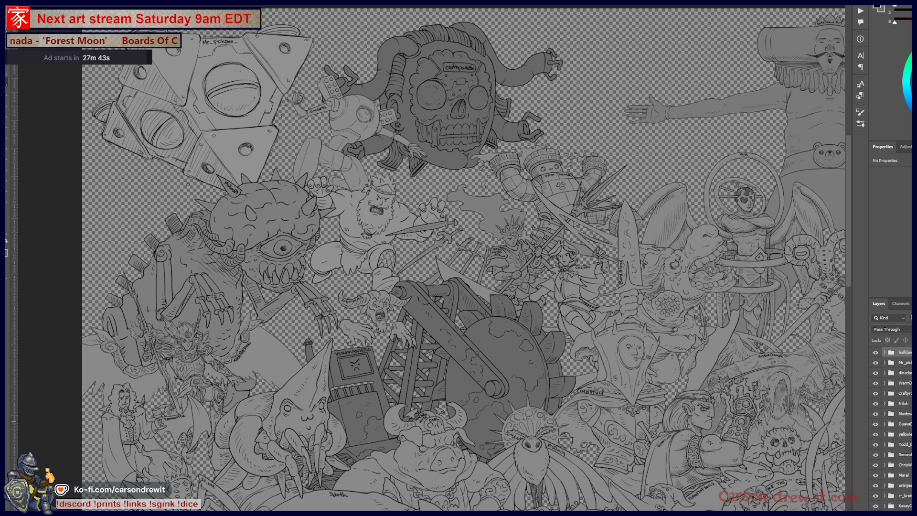
{"action": "scroll", "coordinate": [891, 425], "scroll_direction": "up", "scroll_amount": 4}
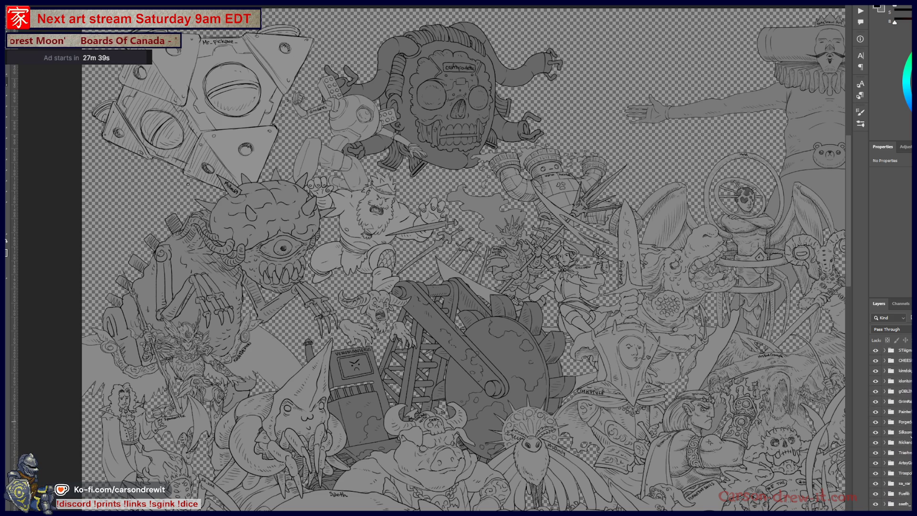
{"action": "scroll", "coordinate": [891, 425], "scroll_direction": "up", "scroll_amount": 4}
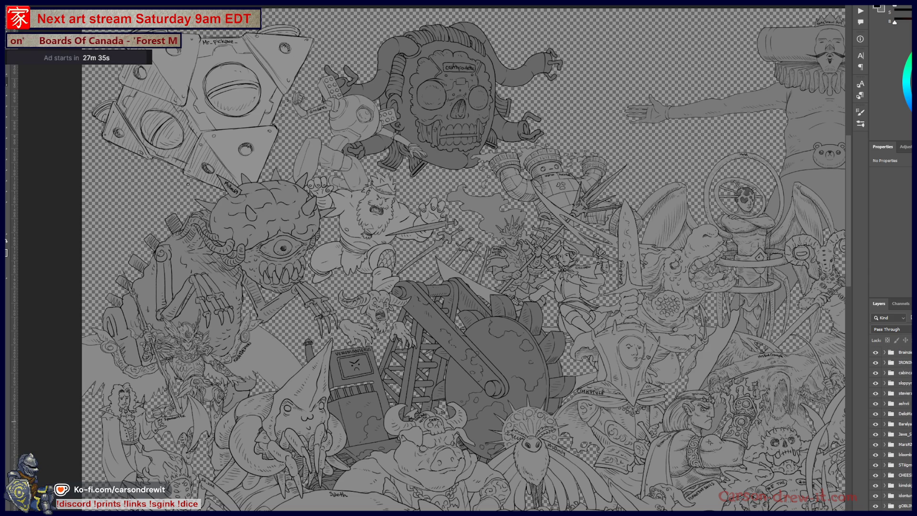
{"action": "scroll", "coordinate": [891, 425], "scroll_direction": "down", "scroll_amount": 2}
{"action": "scroll", "coordinate": [891, 425], "scroll_direction": "down", "scroll_amount": 2}
{"action": "scroll", "coordinate": [891, 425], "scroll_direction": "down", "scroll_amount": 1}
{"action": "scroll", "coordinate": [890, 425], "scroll_direction": "down", "scroll_amount": 8}
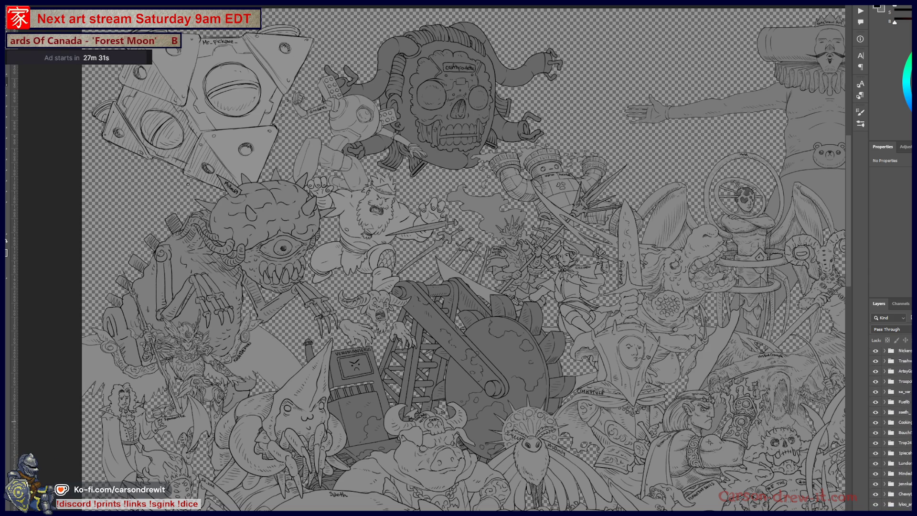
{"action": "scroll", "coordinate": [890, 425], "scroll_direction": "down", "scroll_amount": 5}
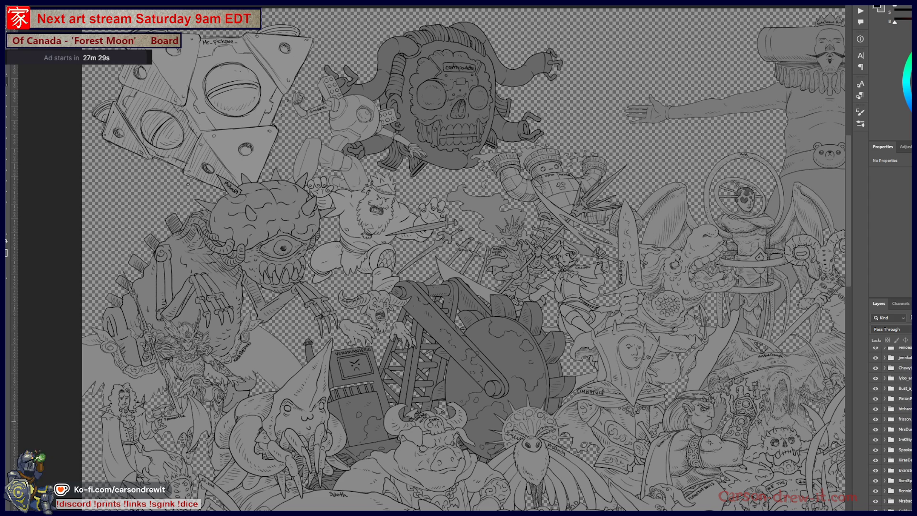
{"action": "scroll", "coordinate": [890, 425], "scroll_direction": "down", "scroll_amount": 8}
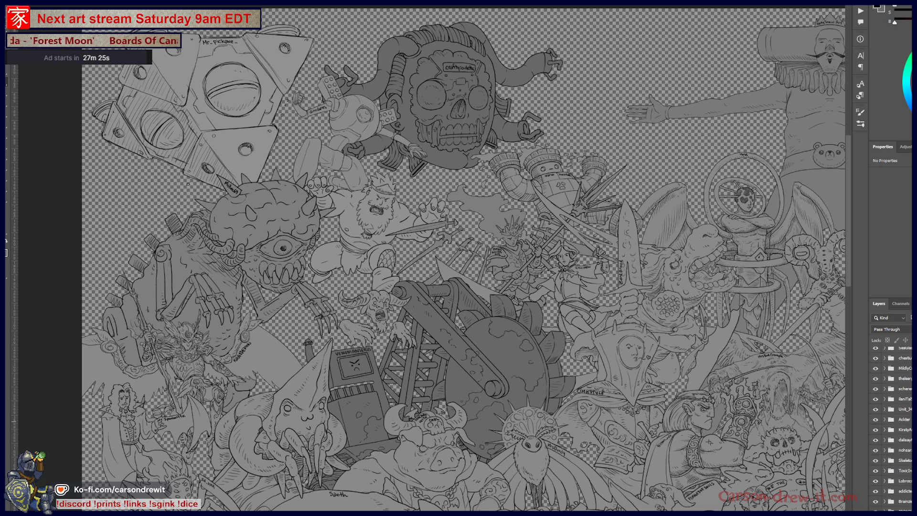
{"action": "scroll", "coordinate": [891, 425], "scroll_direction": "down", "scroll_amount": 5}
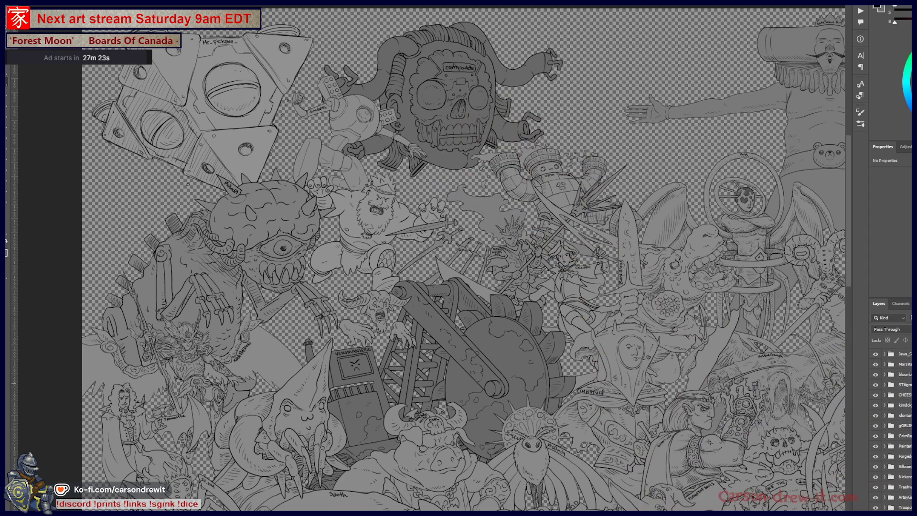
{"action": "scroll", "coordinate": [891, 430], "scroll_direction": "down", "scroll_amount": 5}
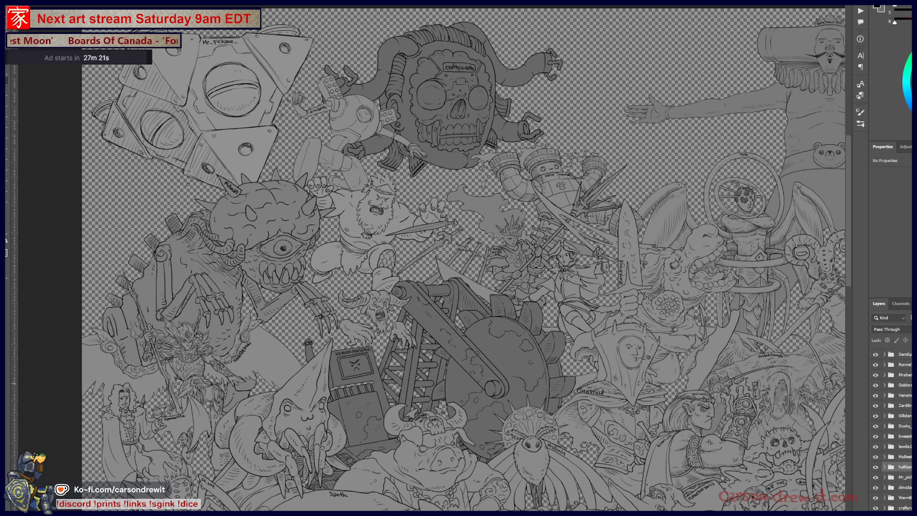
{"action": "scroll", "coordinate": [890, 430], "scroll_direction": "down", "scroll_amount": 2}
Step: Raise the crafty group's linework layer to Lightness +33 with Hue/Saturation
{"action": "left_click", "coordinate": [885, 485]}
{"action": "scroll", "coordinate": [898, 458], "scroll_direction": "down", "scroll_amount": 2}
{"action": "left_click", "coordinate": [898, 484]}
{"action": "key", "text": "ctrl+u"}
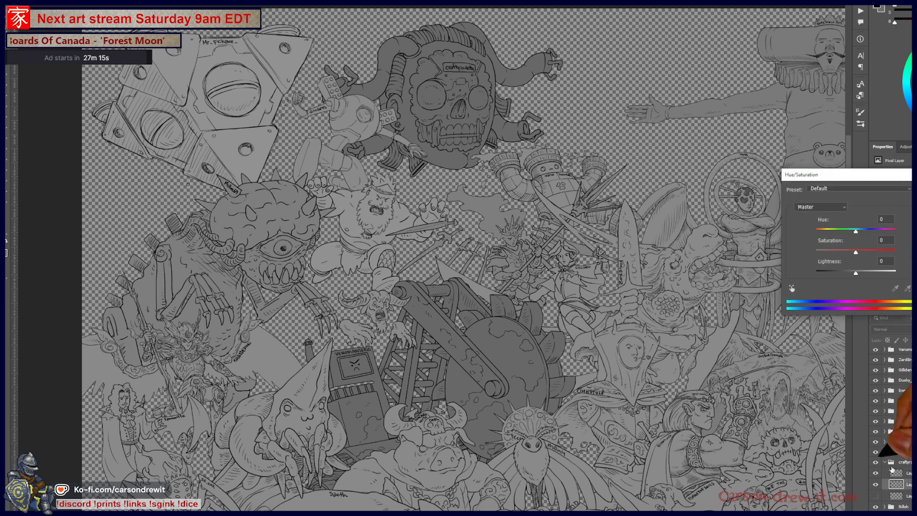
{"action": "left_click_drag", "start_coordinate": [865, 273], "coordinate": [869, 273]}
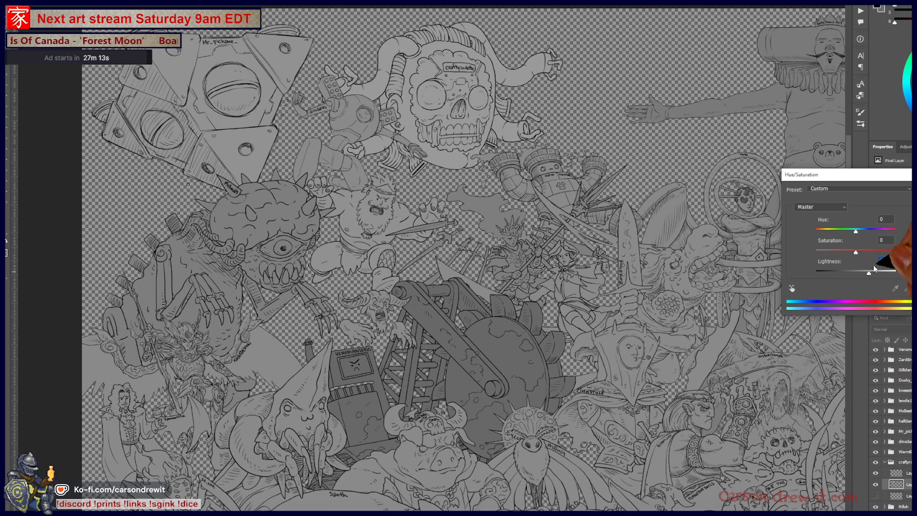
{"action": "key", "text": "Return"}
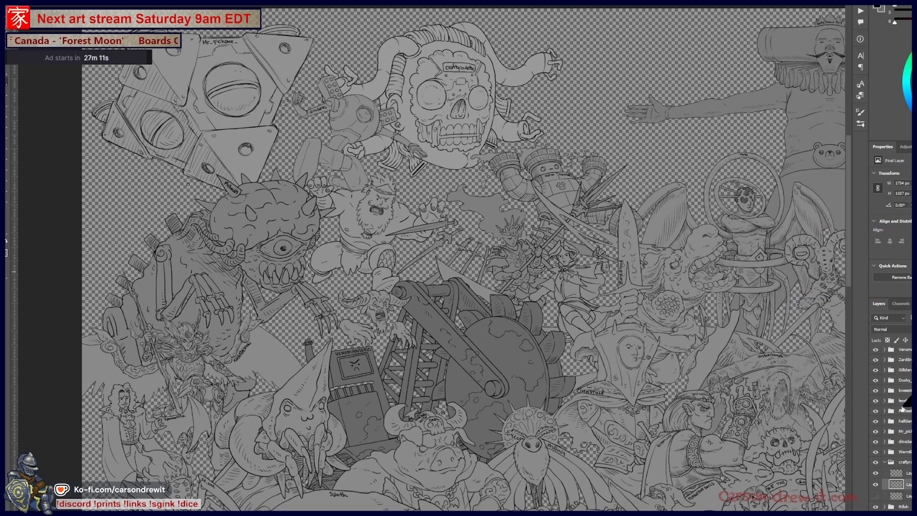
{"action": "left_click", "coordinate": [884, 462]}
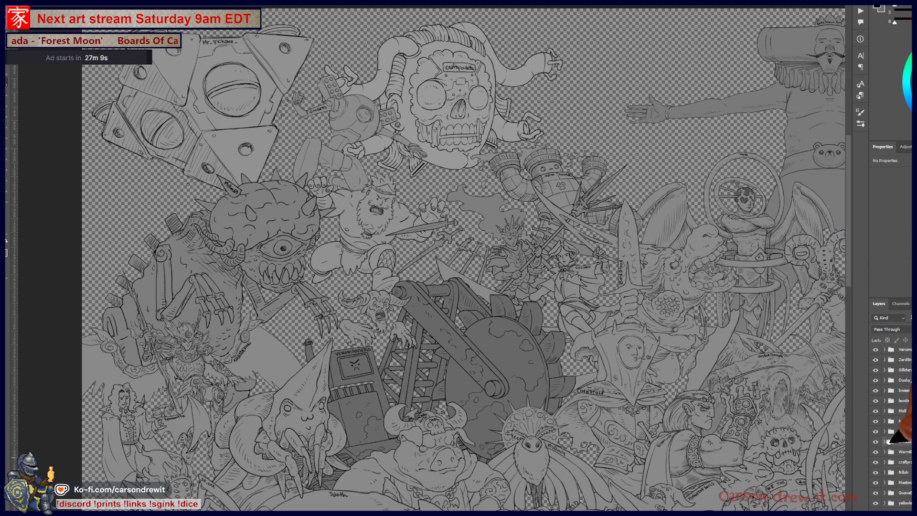
Step: Lighten the second layer of the next character's group with Hue/Saturation
{"action": "left_click", "coordinate": [885, 441]}
{"action": "left_click", "coordinate": [909, 463]}
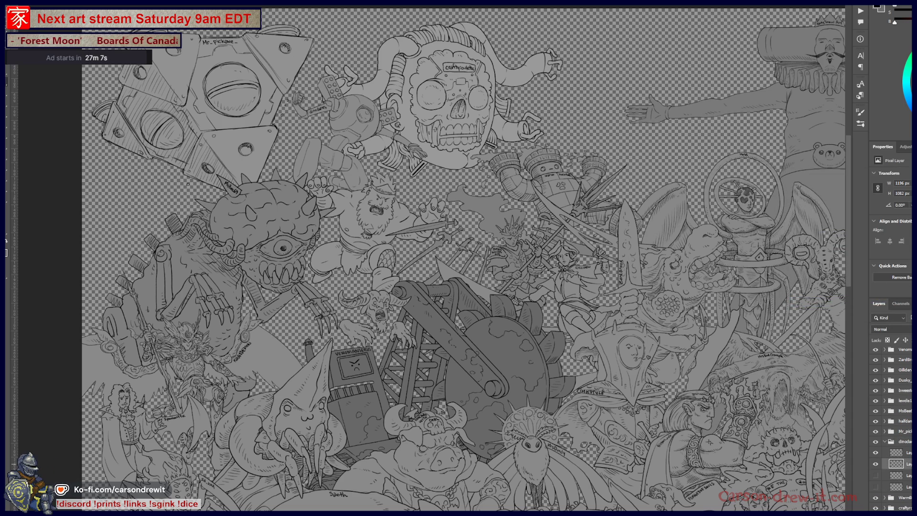
{"action": "key", "text": "ctrl+u"}
{"action": "left_click_drag", "start_coordinate": [855, 273], "coordinate": [863, 272]}
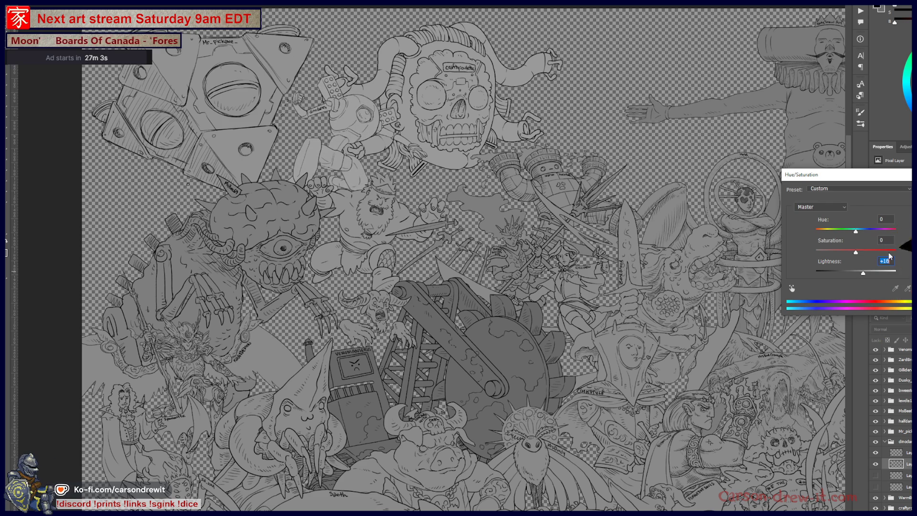
{"action": "key", "text": "Return"}
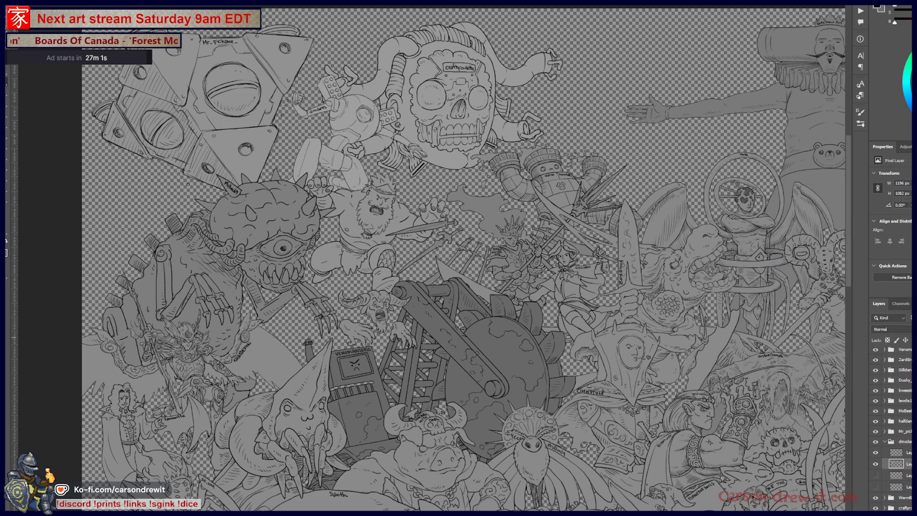
{"action": "left_click", "coordinate": [885, 441]}
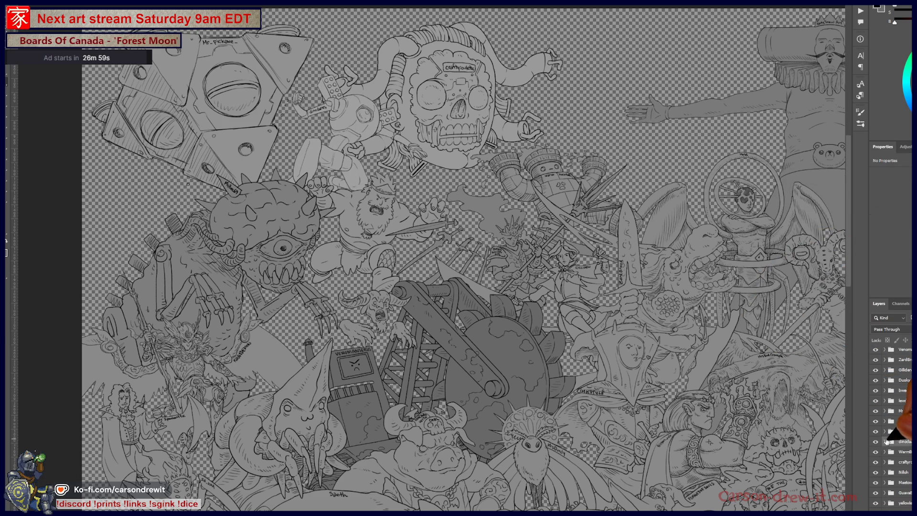
Step: Lighten a layer inside the top character group with Hue/Saturation
{"action": "left_click", "coordinate": [885, 350]}
{"action": "left_click", "coordinate": [907, 372]}
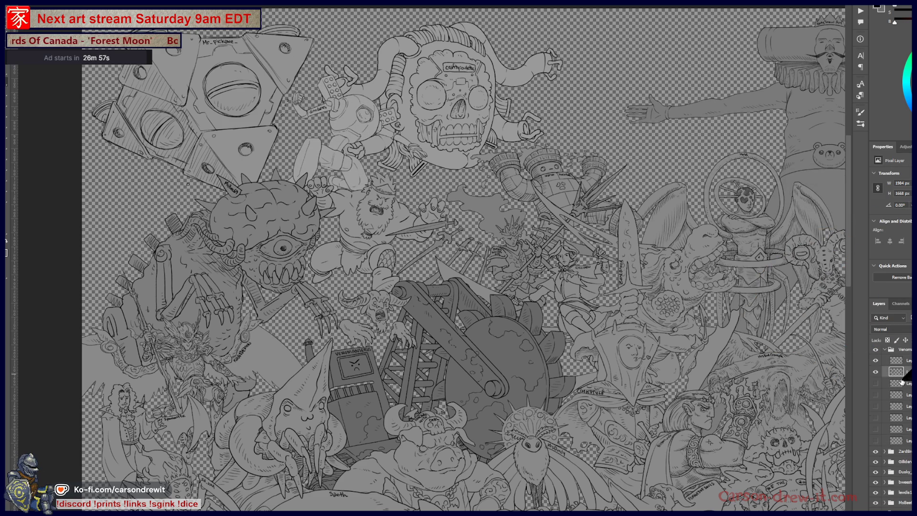
{"action": "key", "text": "ctrl+u"}
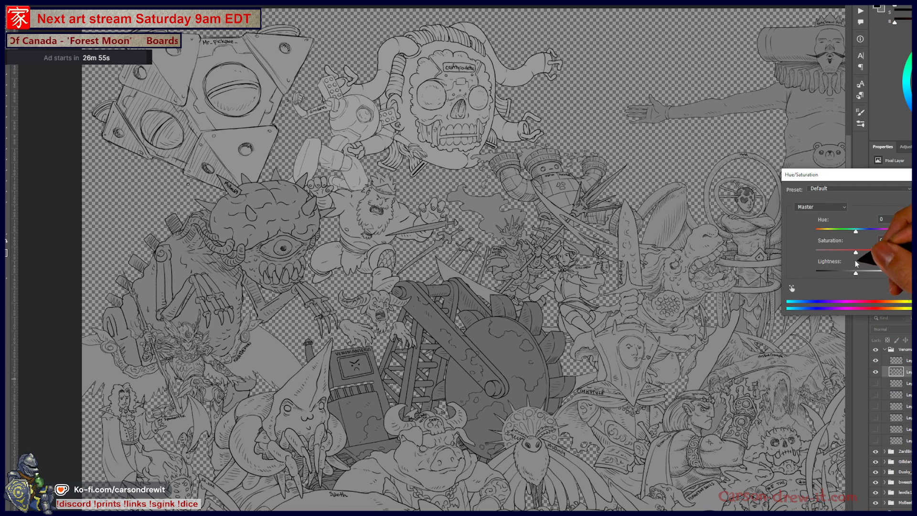
{"action": "left_click_drag", "start_coordinate": [856, 273], "coordinate": [868, 274]}
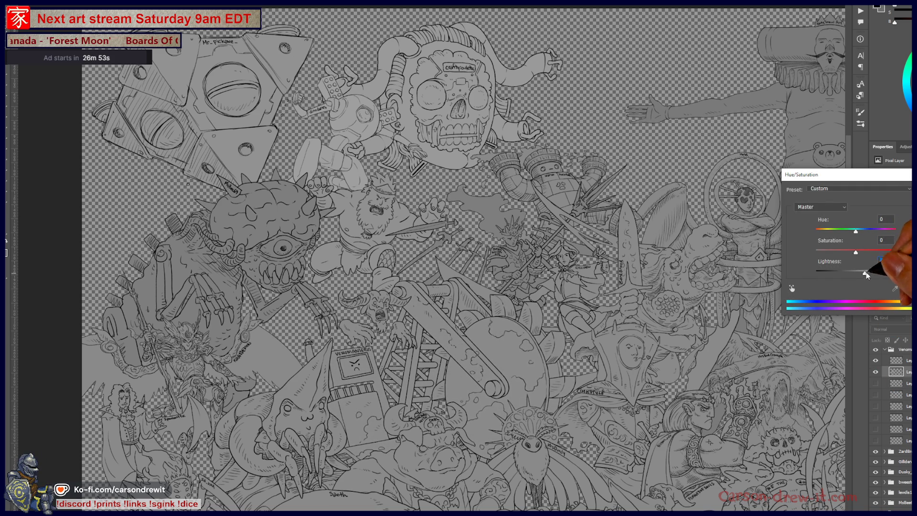
{"action": "key", "text": "Return"}
{"action": "left_click", "coordinate": [885, 350]}
Step: Drag Lightness up on the second layer of another character's group
{"action": "scroll", "coordinate": [891, 430], "scroll_direction": "down", "scroll_amount": 3}
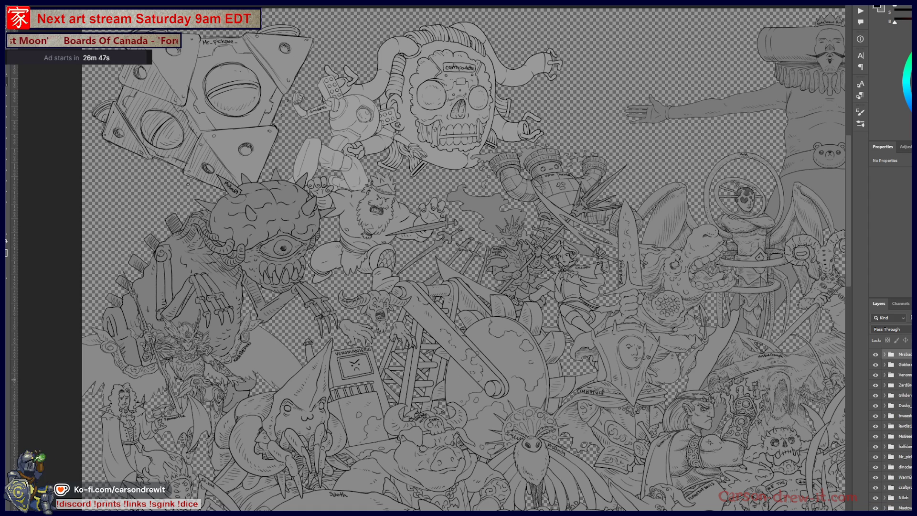
{"action": "left_click", "coordinate": [885, 436]}
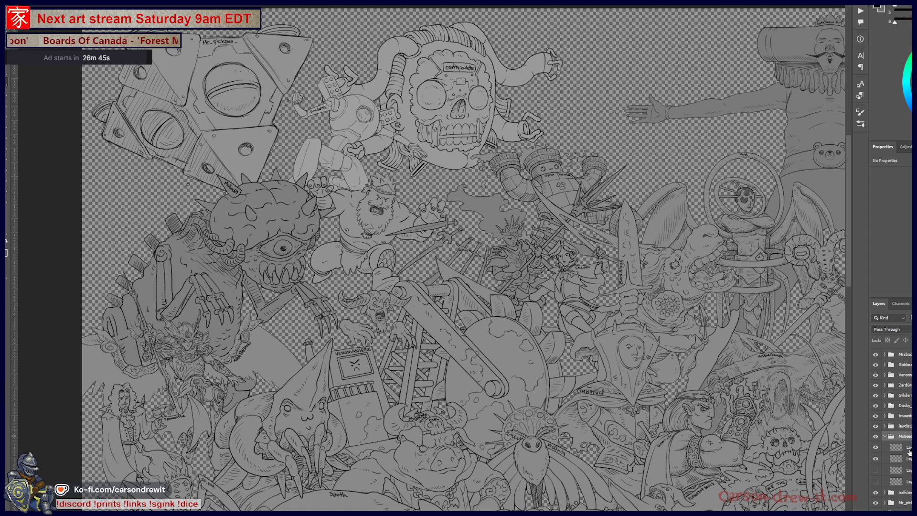
{"action": "left_click", "coordinate": [898, 459]}
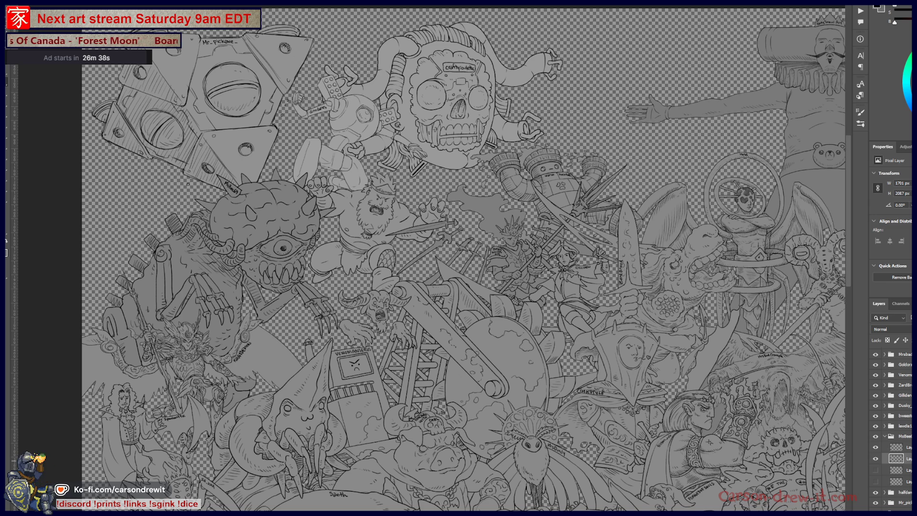
{"action": "key", "text": "ctrl+u"}
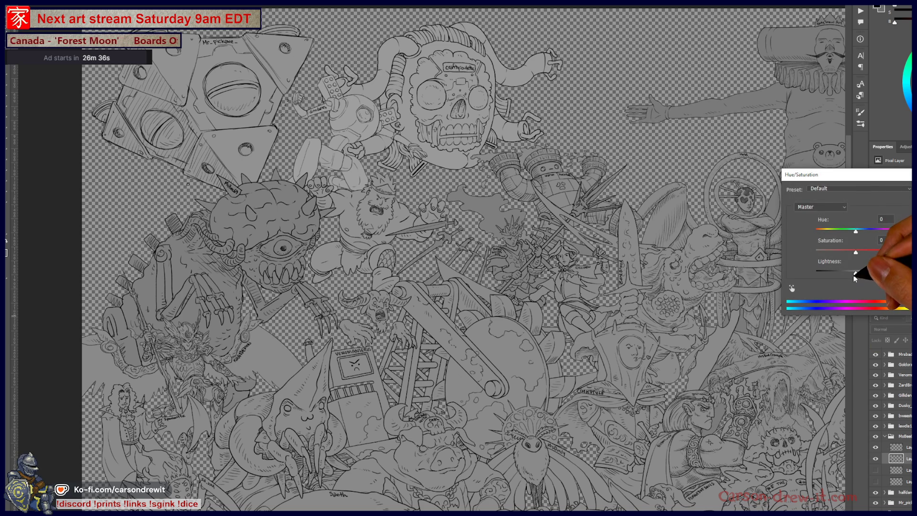
{"action": "left_click_drag", "start_coordinate": [861, 273], "coordinate": [862, 273]}
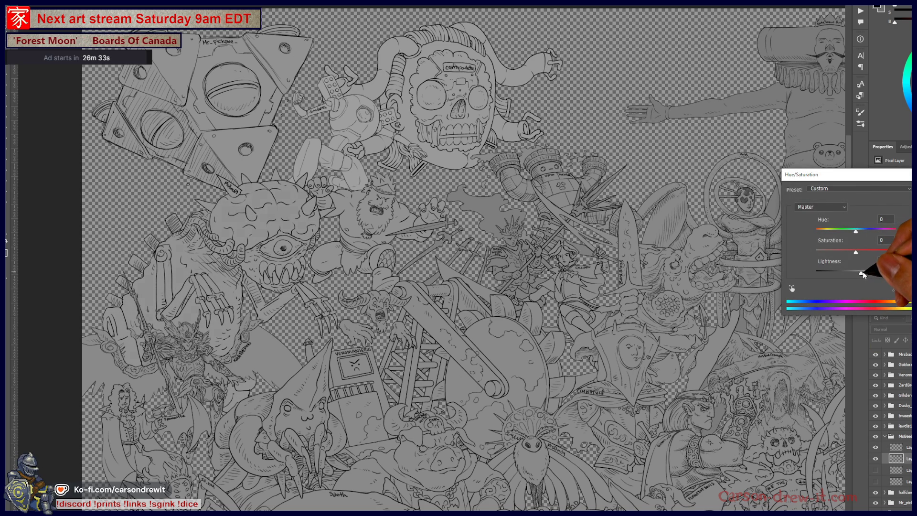
Step: Apply the pending lightness change and zoom in on the characters
{"action": "key", "text": "Return"}
{"action": "key", "text": "ctrl+minus"}
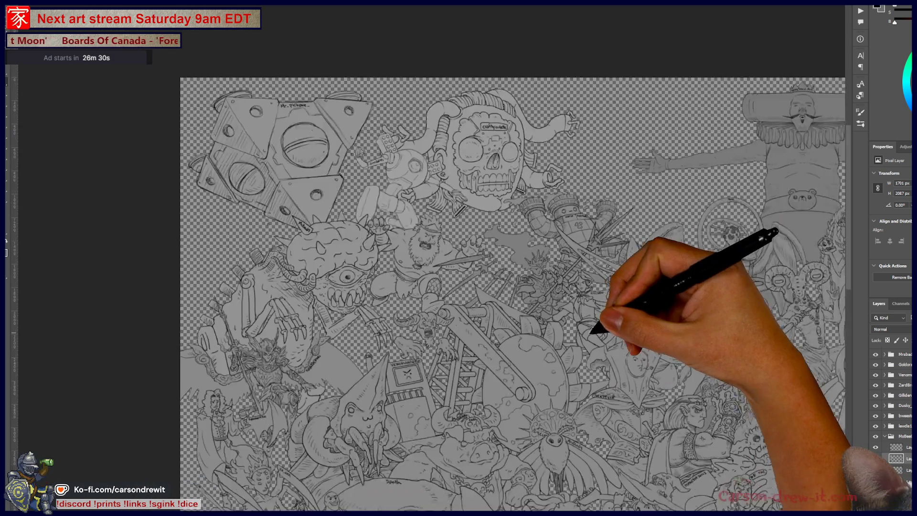
{"action": "key", "text": "ctrl+plus"}
{"action": "left_click_drag", "start_coordinate": [549, 321], "coordinate": [508, 236]}
{"action": "key", "text": "ctrl+plus"}
{"action": "key", "text": "ctrl+plus"}
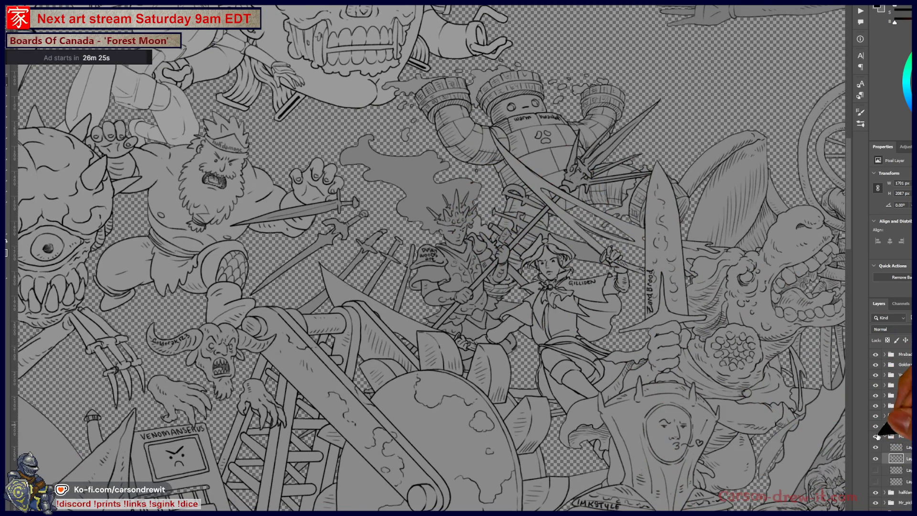
Step: Lighten the second layer inside another character's group with Hue/Saturation
{"action": "left_click", "coordinate": [902, 438]}
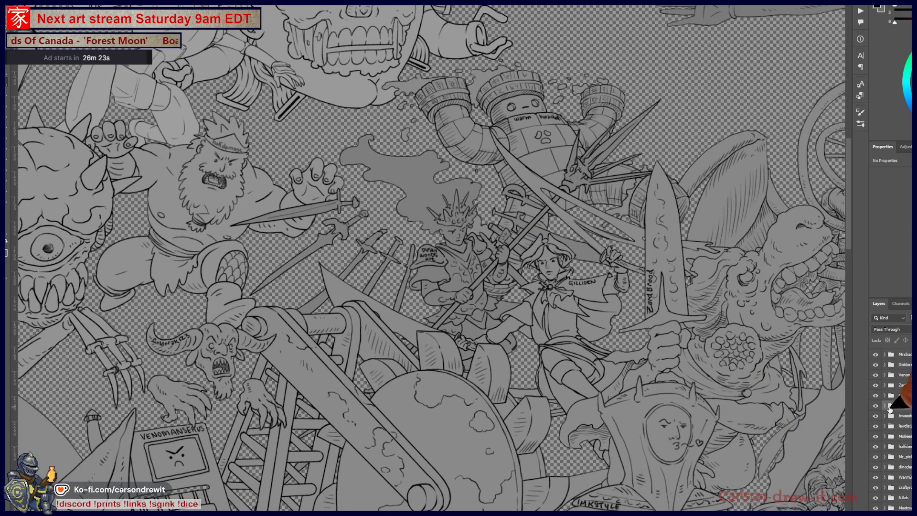
{"action": "left_click", "coordinate": [885, 405]}
{"action": "left_click", "coordinate": [908, 428]}
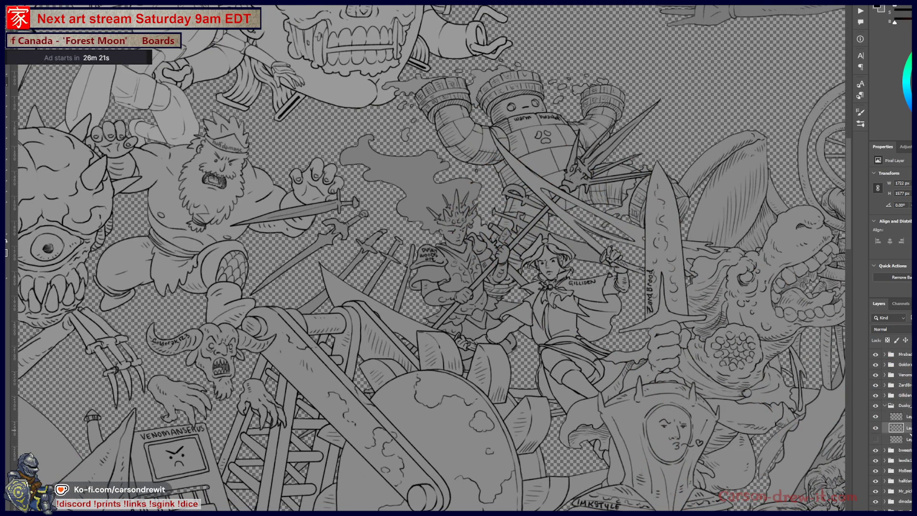
{"action": "key", "text": "ctrl+u"}
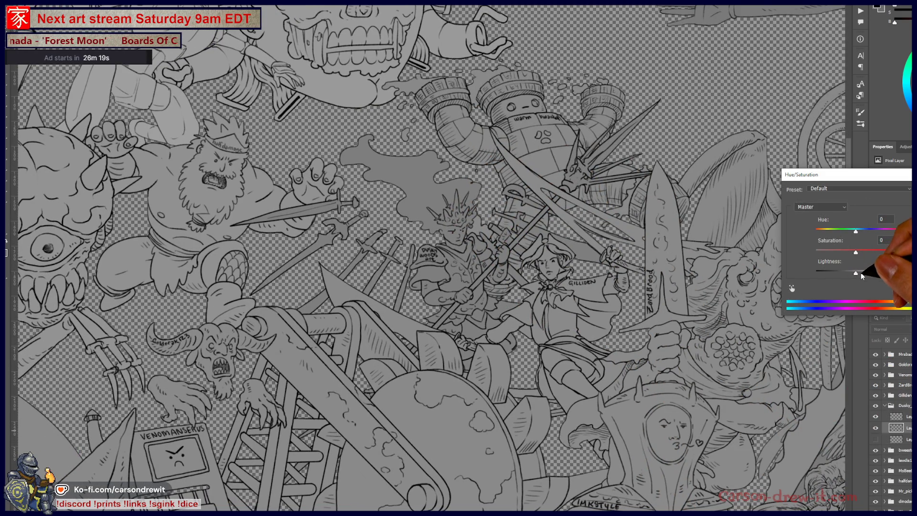
{"action": "left_click_drag", "start_coordinate": [862, 274], "coordinate": [865, 275]}
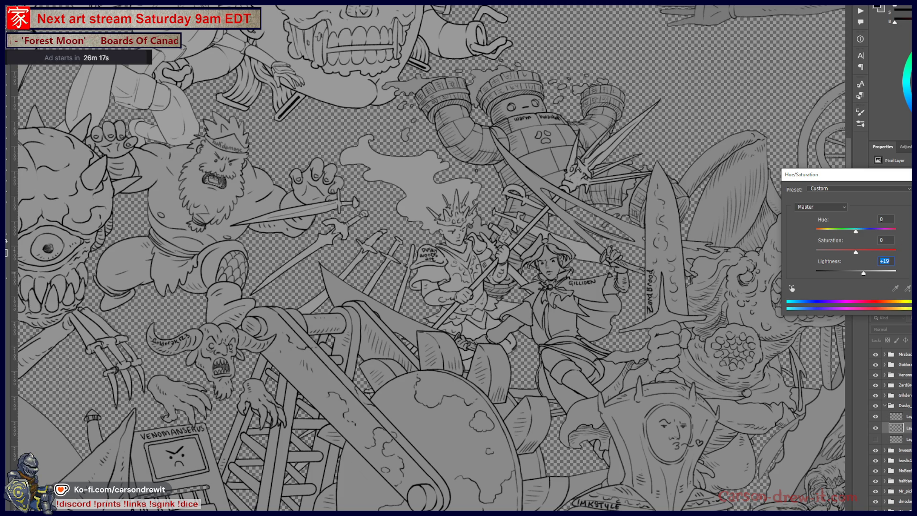
{"action": "key", "text": "Return"}
Step: Inspect the ghost and small characters up close, then collapse that group
{"action": "key", "text": "ctrl+minus"}
{"action": "key", "text": "ctrl+minus"}
{"action": "key", "text": "ctrl+minus"}
{"action": "key", "text": "ctrl+plus"}
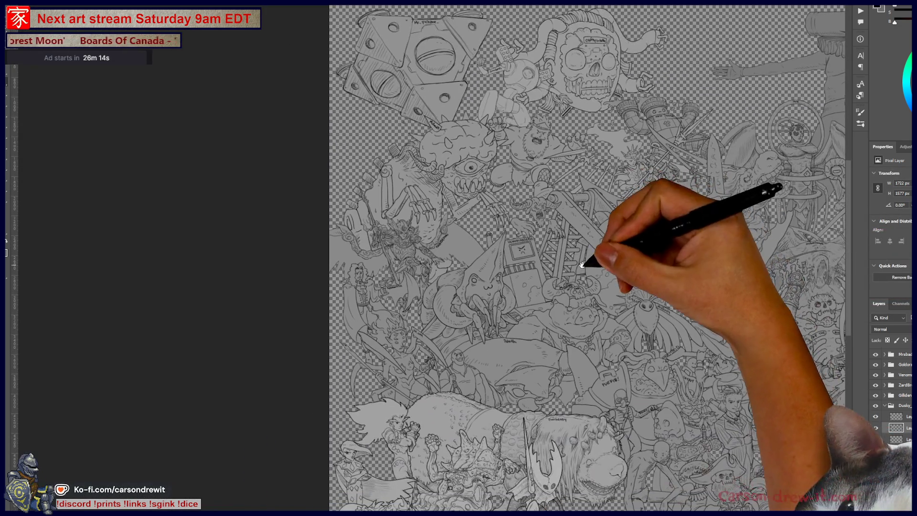
{"action": "key", "text": "ctrl+minus"}
{"action": "key", "text": "ctrl+minus"}
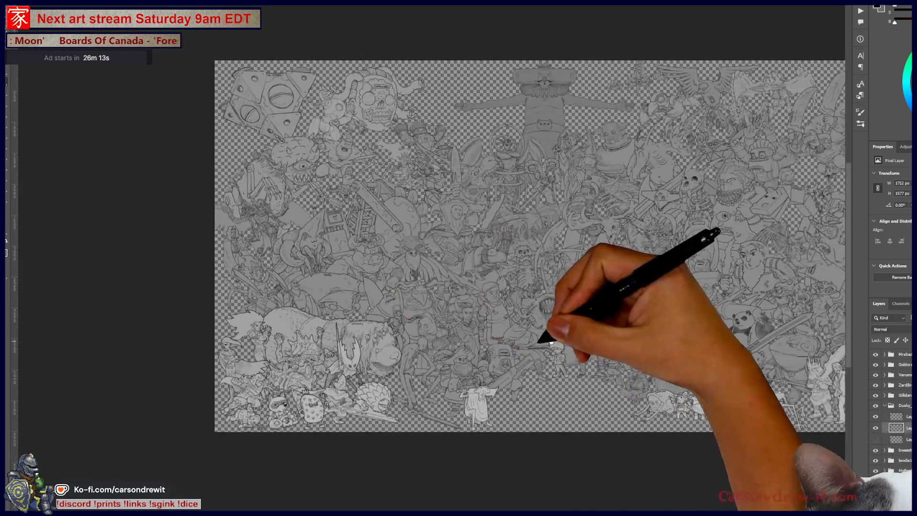
{"action": "key", "text": "ctrl+plus"}
{"action": "key", "text": "ctrl+plus"}
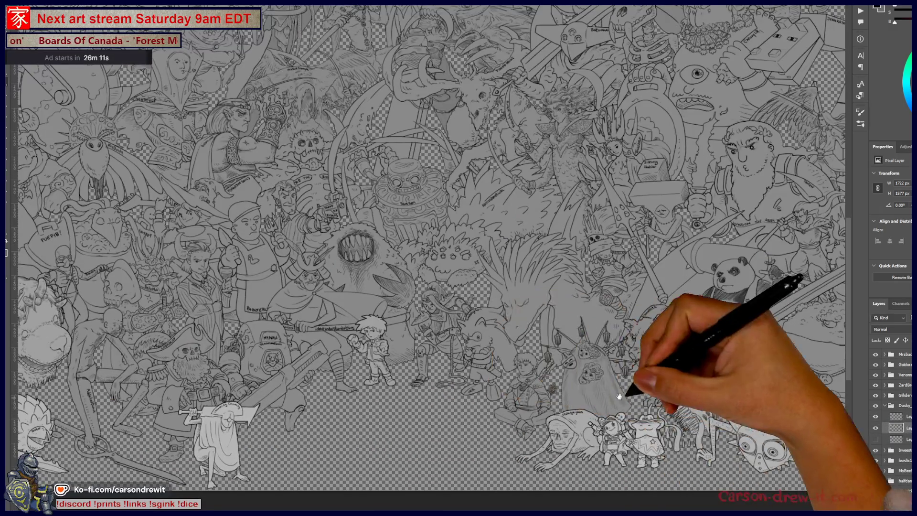
{"action": "key", "text": "ctrl+plus"}
{"action": "key", "text": "ctrl+plus"}
{"action": "key", "text": "ctrl+plus"}
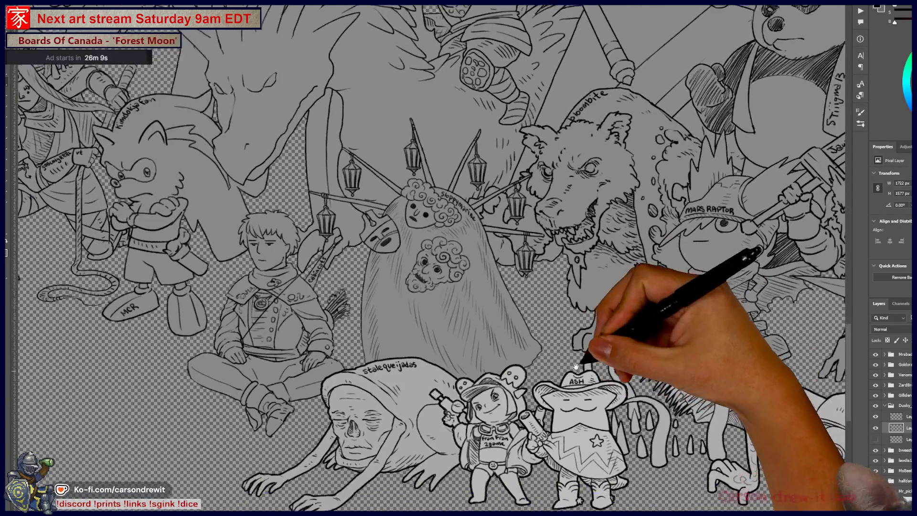
{"action": "left_click_drag", "start_coordinate": [576, 366], "coordinate": [594, 345]}
{"action": "left_click", "coordinate": [885, 406]}
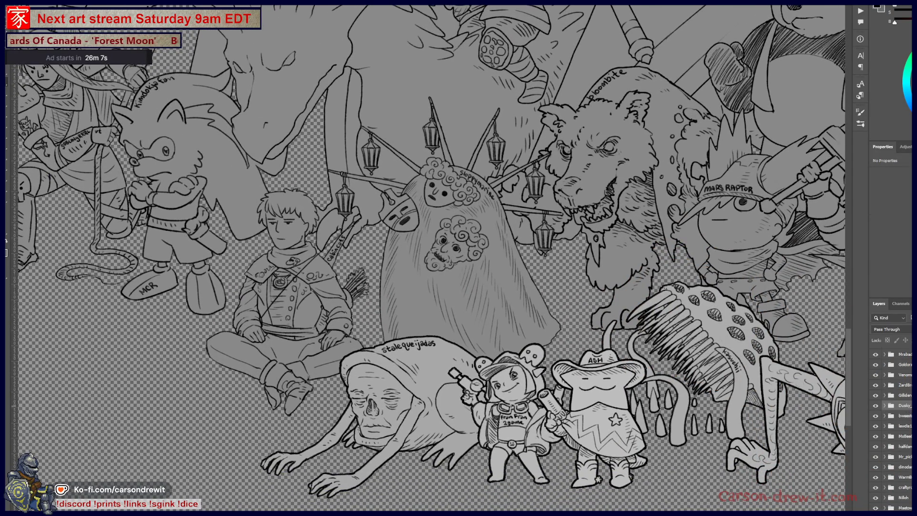
Step: Move a slider on the Levels adjustment layer to darken the line art
{"action": "scroll", "coordinate": [891, 429], "scroll_direction": "down", "scroll_amount": 8}
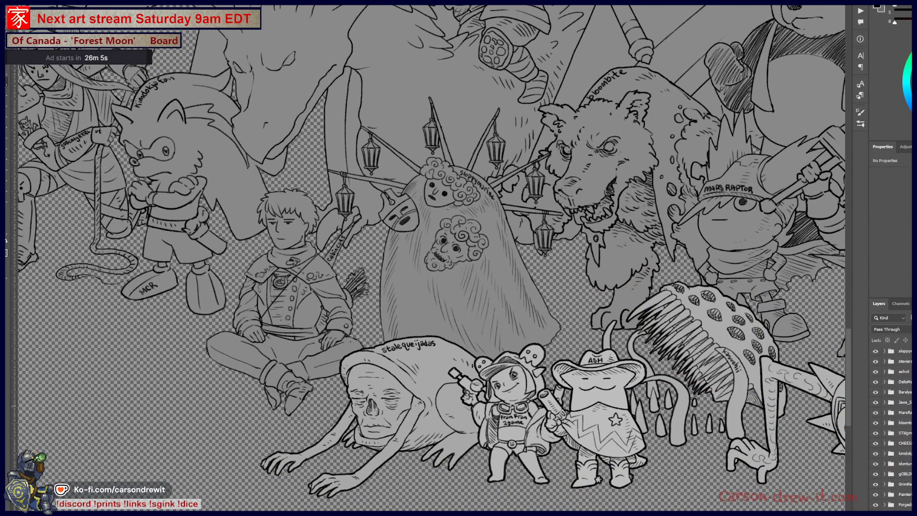
{"action": "scroll", "coordinate": [891, 430], "scroll_direction": "down", "scroll_amount": 10}
{"action": "left_click", "coordinate": [893, 474]}
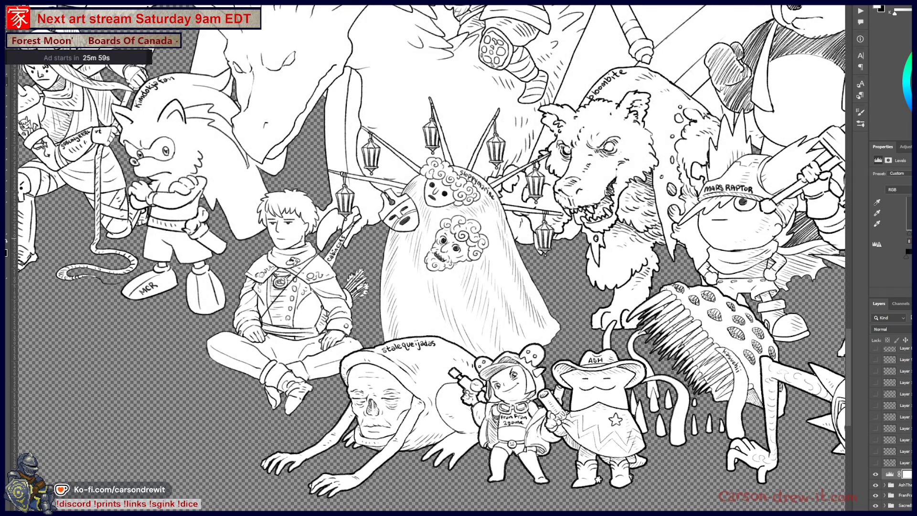
{"action": "left_click_drag", "start_coordinate": [909, 237], "coordinate": [908, 241]}
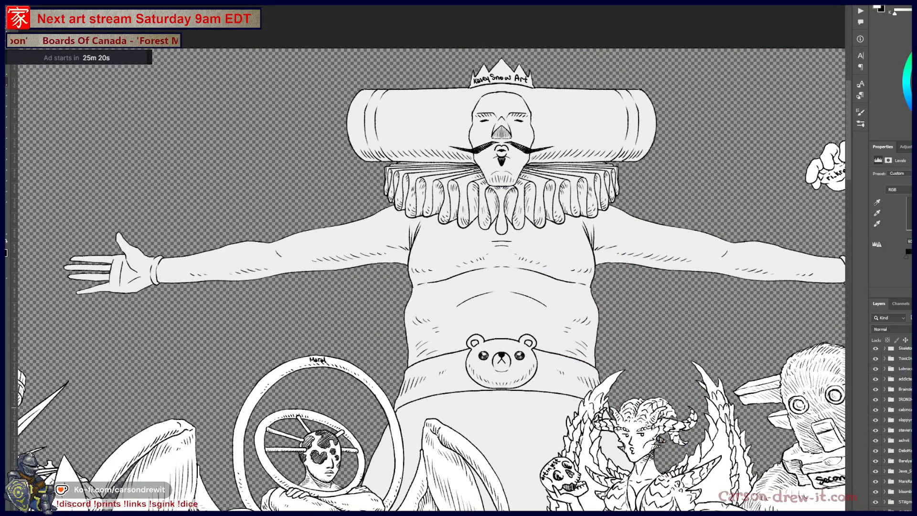
Step: Try Lightness +100 on the mustached figure's bottom layer, then revert it
{"action": "scroll", "coordinate": [890, 425], "scroll_direction": "down", "scroll_amount": 5}
{"action": "left_click", "coordinate": [904, 483]}
{"action": "left_click", "coordinate": [903, 504]}
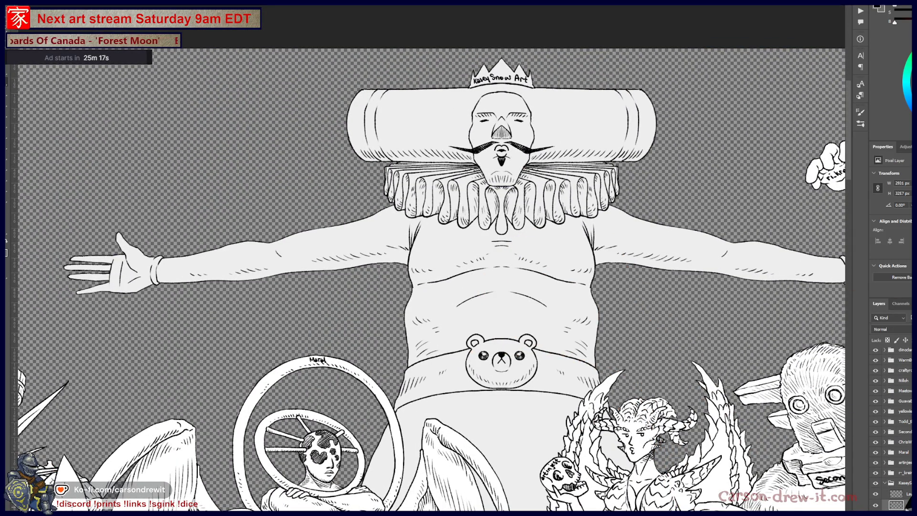
{"action": "key", "text": "ctrl+u"}
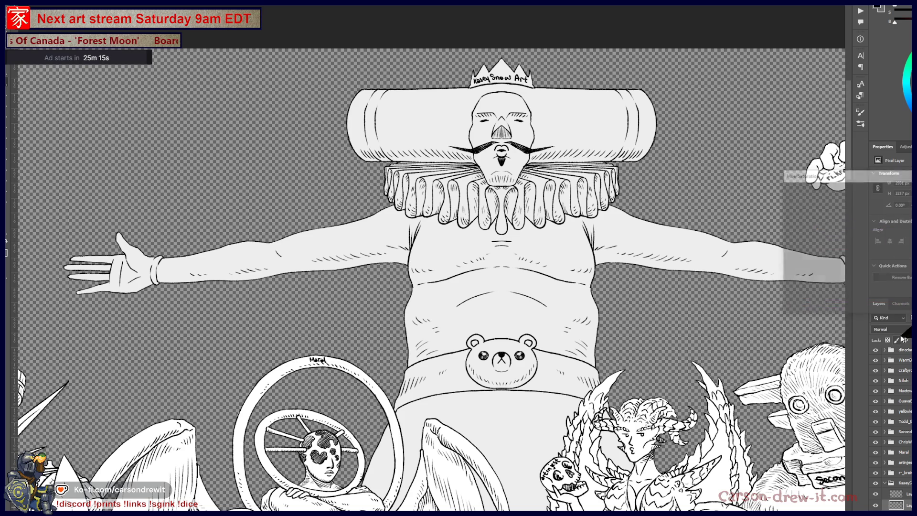
{"action": "mouse_move", "coordinate": [855, 273]}
{"action": "left_mouse_down"}
{"action": "mouse_move", "coordinate": [896, 272]}
{"action": "mouse_move", "coordinate": [860, 272]}
{"action": "left_mouse_up"}
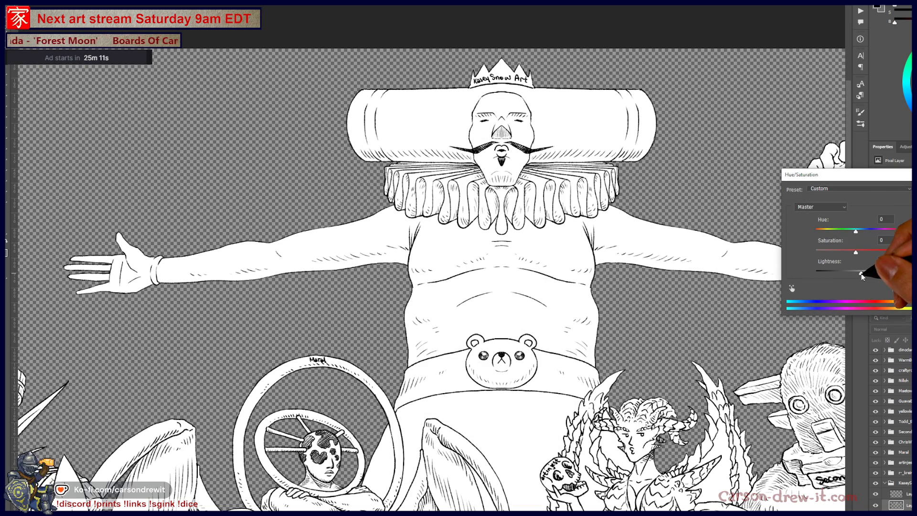
{"action": "key", "text": "Return"}
{"action": "key", "text": "5"}
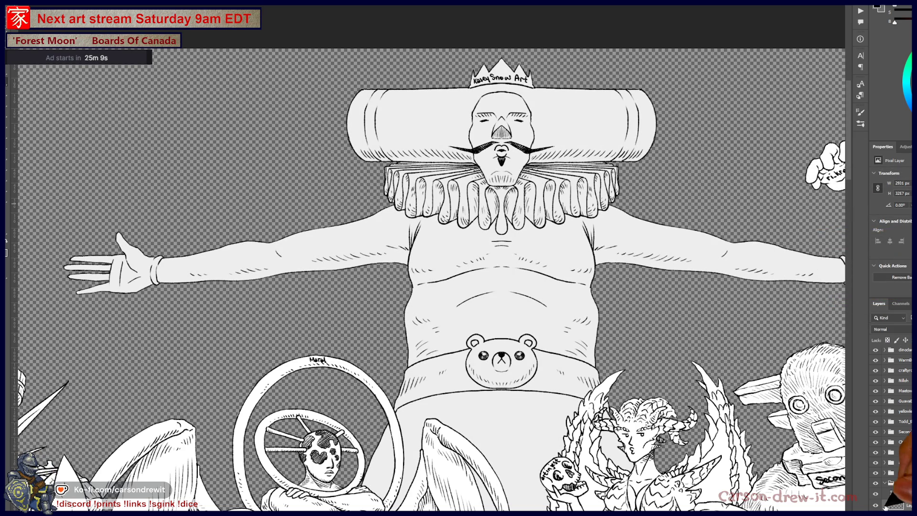
{"action": "key", "text": "2"}
{"action": "key", "text": "0"}
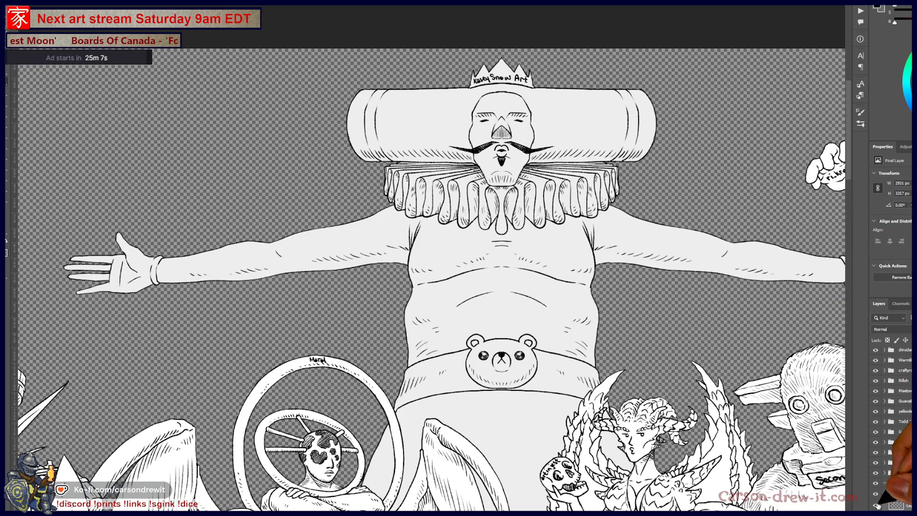
Step: Toggle the figure's layers' visibility on and off to compare the result
{"action": "left_click", "coordinate": [875, 505]}
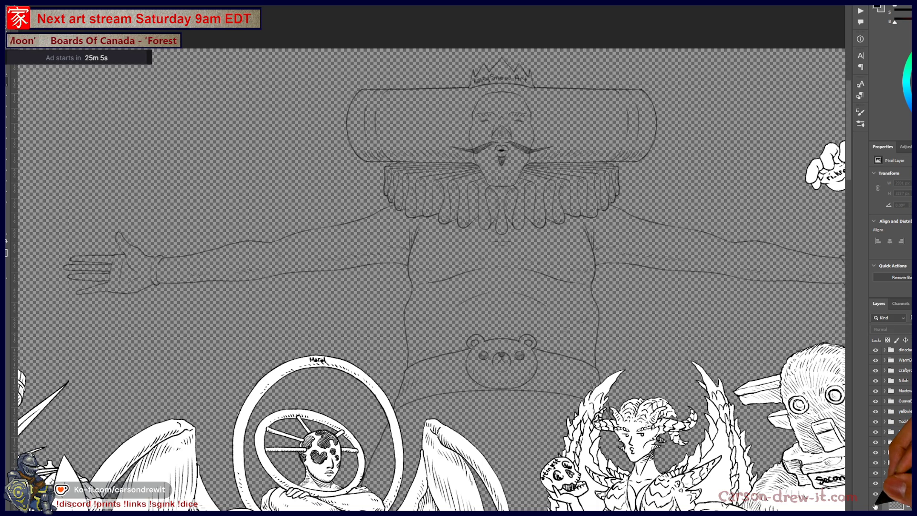
{"action": "left_click", "coordinate": [876, 505]}
{"action": "left_click", "coordinate": [877, 495]}
{"action": "left_click", "coordinate": [877, 495]}
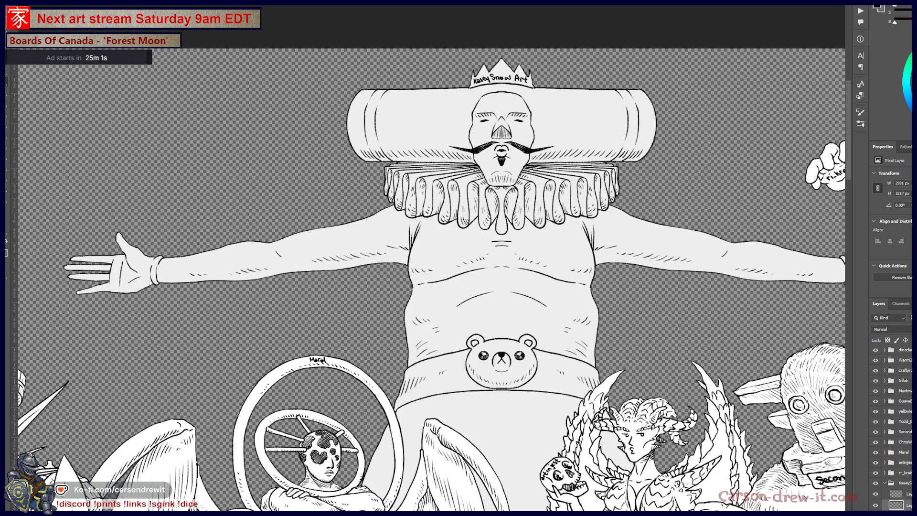
Step: Apply a Hue/Saturation Lightness of +2 to the bottom layer and zoom out
{"action": "key", "text": "ctrl+u"}
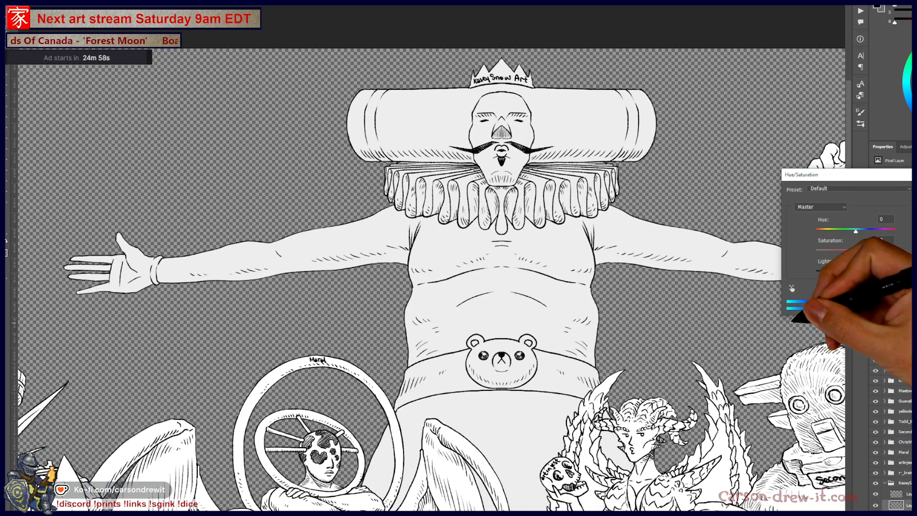
{"action": "mouse_move", "coordinate": [865, 272]}
{"action": "left_mouse_down"}
{"action": "mouse_move", "coordinate": [874, 275]}
{"action": "mouse_move", "coordinate": [859, 279]}
{"action": "left_mouse_up"}
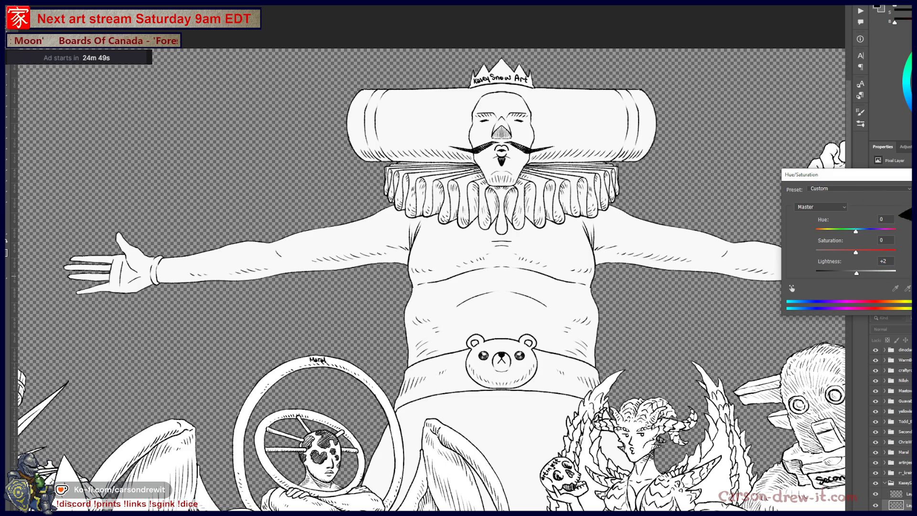
{"action": "key", "text": "Return"}
{"action": "key", "text": "ctrl+minus"}
{"action": "key", "text": "ctrl+minus"}
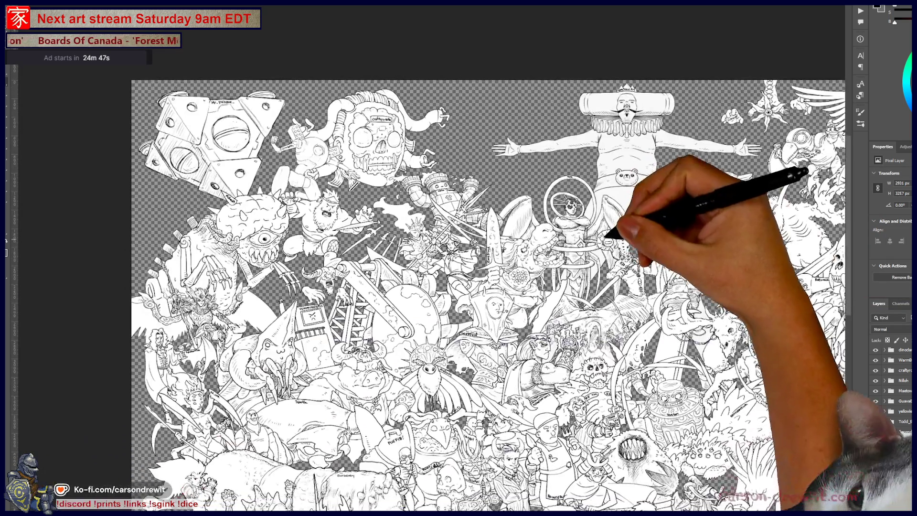
{"action": "scroll", "coordinate": [567, 303], "scroll_direction": "down", "scroll_amount": 5}
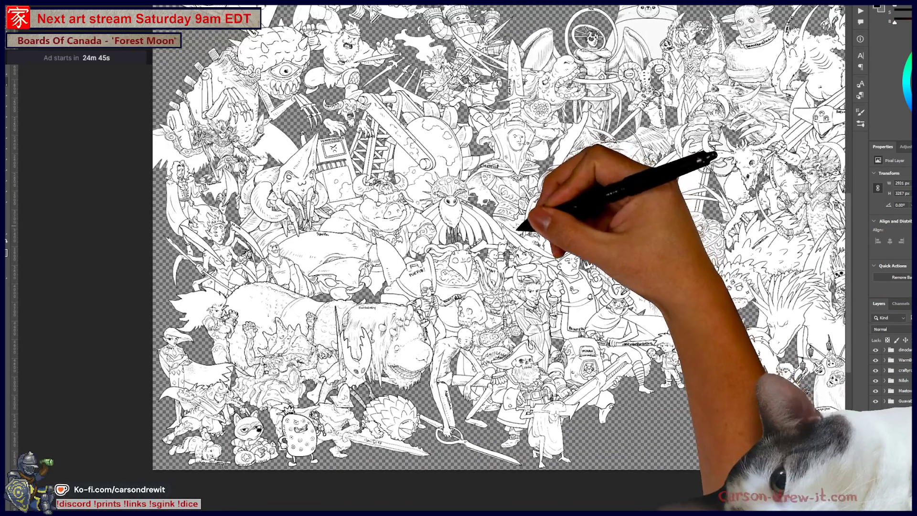
{"action": "key", "text": "ctrl+plus"}
{"action": "key", "text": "ctrl+plus"}
{"action": "key", "text": "ctrl+minus"}
{"action": "key", "text": "ctrl+minus"}
{"action": "key", "text": "ctrl+minus"}
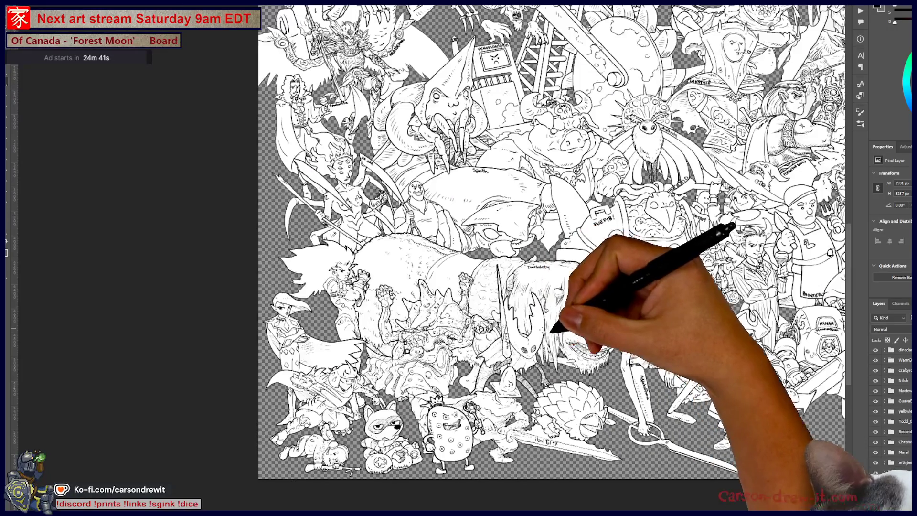
{"action": "key", "text": "ctrl+minus"}
{"action": "key", "text": "ctrl+plus"}
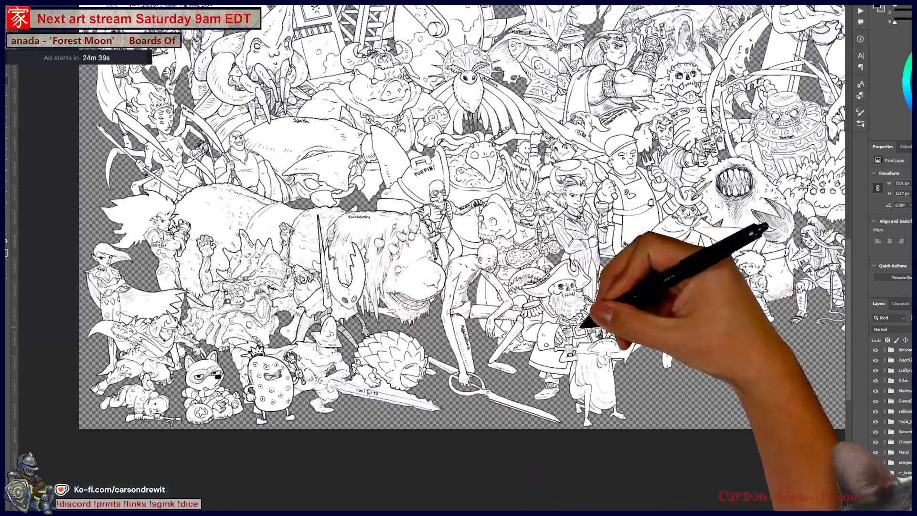
{"action": "key", "text": "ctrl+plus"}
{"action": "key", "text": "ctrl+plus"}
{"action": "key", "text": "ctrl+plus"}
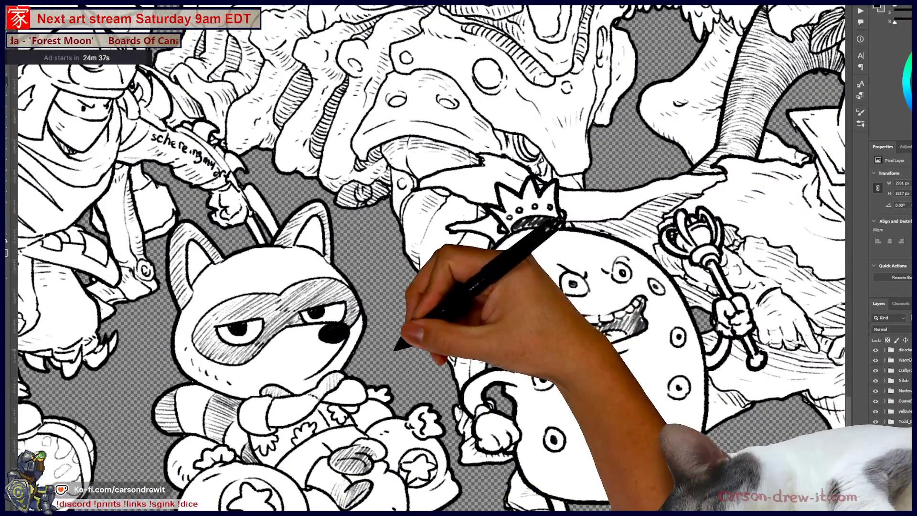
{"action": "key", "text": "ctrl+minus"}
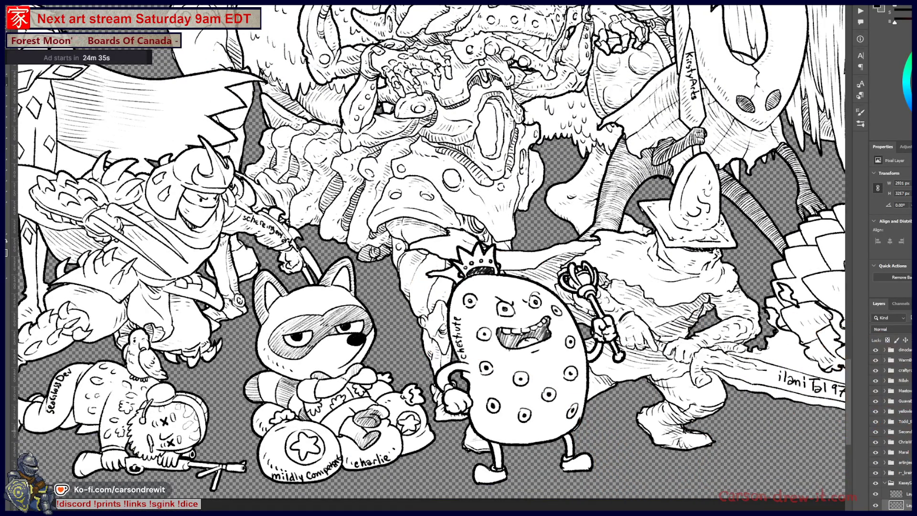
{"action": "scroll", "coordinate": [895, 498], "scroll_direction": "down", "scroll_amount": 2}
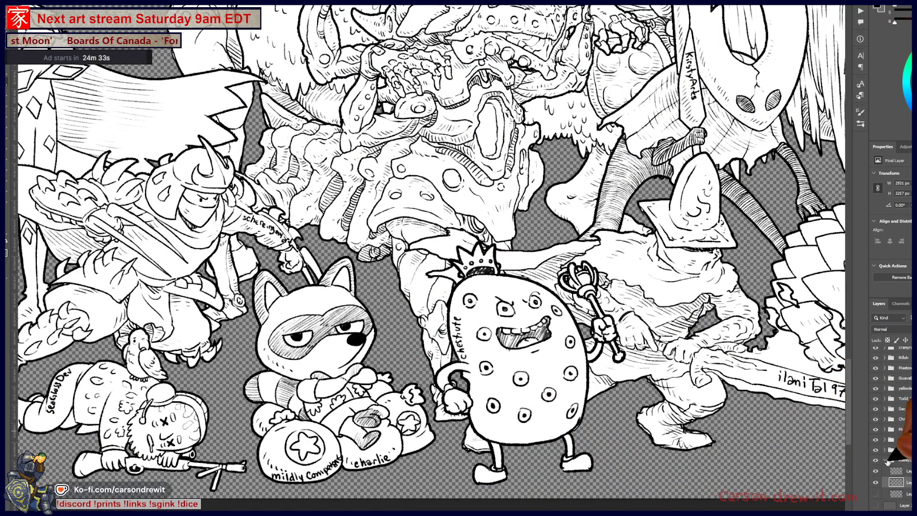
{"action": "left_click", "coordinate": [887, 461]}
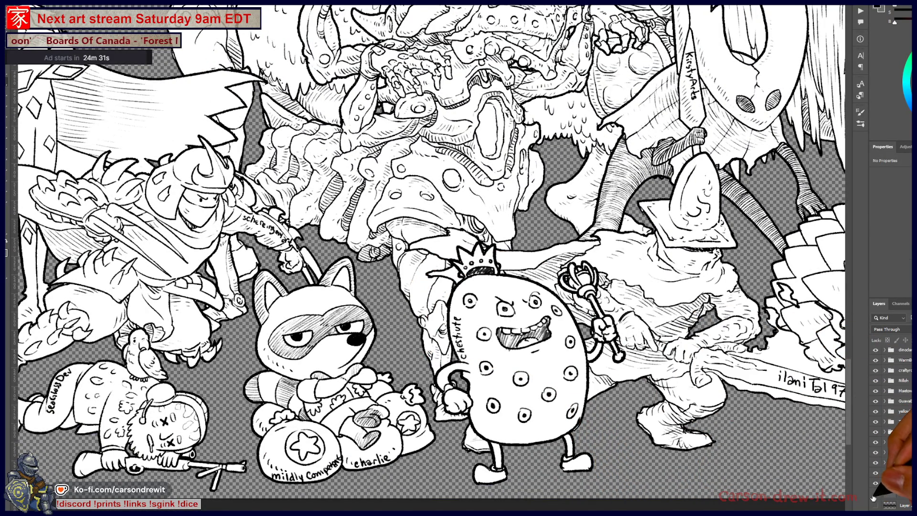
{"action": "left_click", "coordinate": [875, 497]}
{"action": "left_click", "coordinate": [876, 498]}
{"action": "scroll", "coordinate": [893, 425], "scroll_direction": "up", "scroll_amount": 5}
{"action": "scroll", "coordinate": [893, 425], "scroll_direction": "up", "scroll_amount": 5}
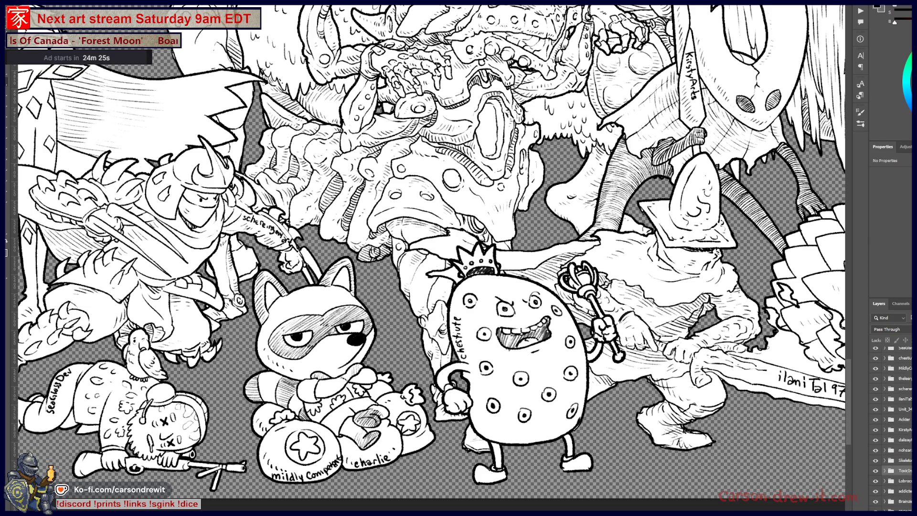
{"action": "left_click", "coordinate": [909, 481]}
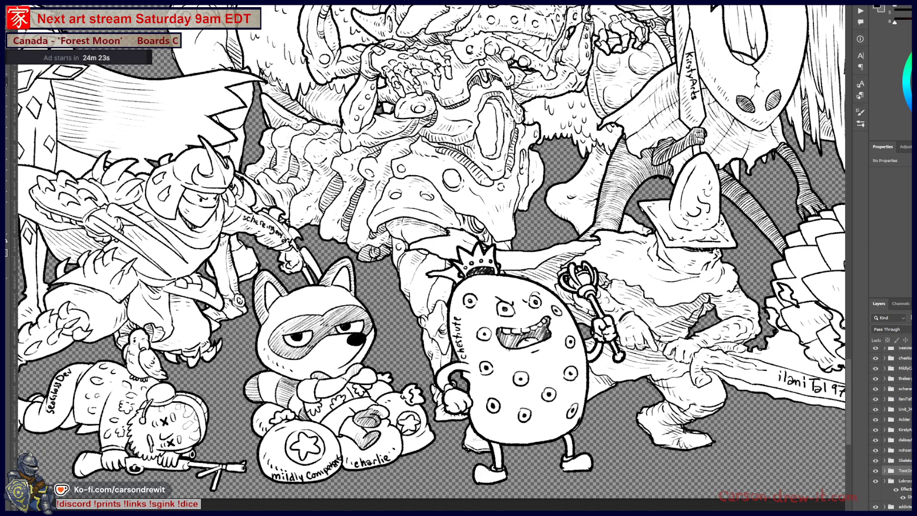
{"action": "scroll", "coordinate": [891, 425], "scroll_direction": "down", "scroll_amount": 2}
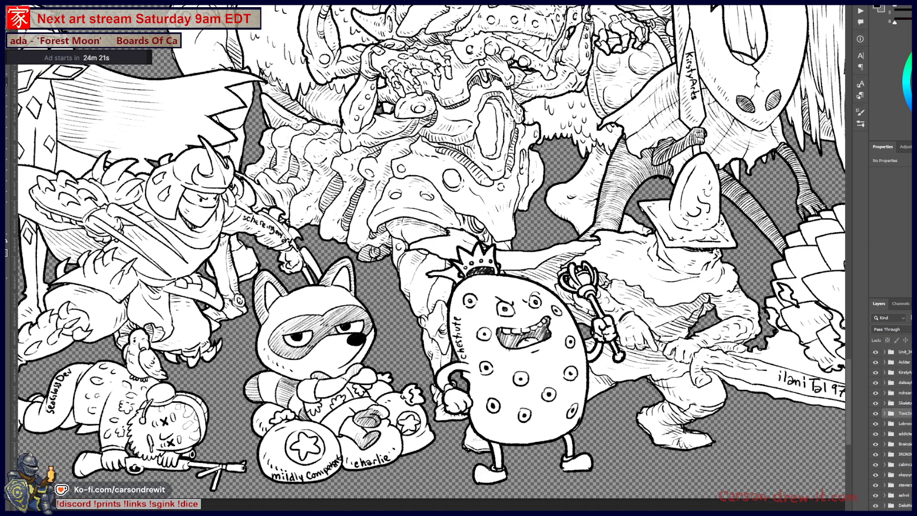
{"action": "left_click", "coordinate": [910, 444]}
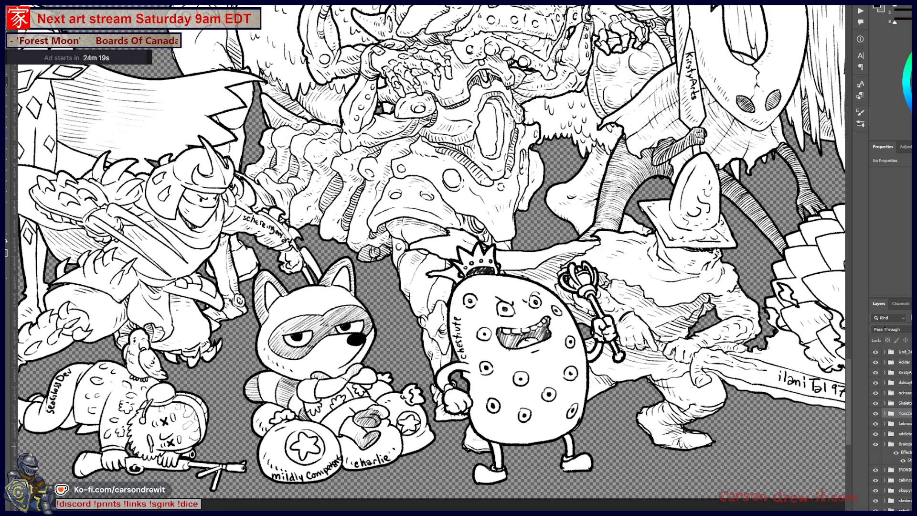
{"action": "left_click", "coordinate": [910, 443]}
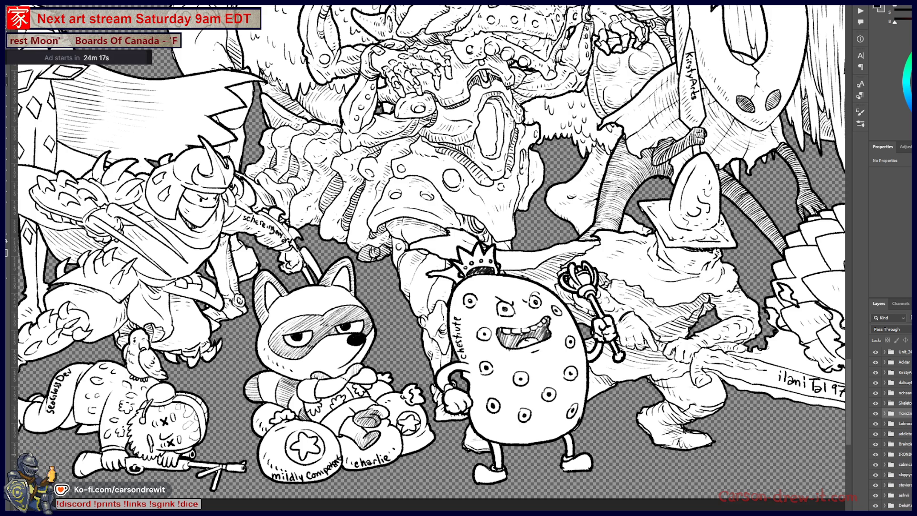
{"action": "left_click", "coordinate": [910, 475]}
{"action": "scroll", "coordinate": [891, 430], "scroll_direction": "down", "scroll_amount": 4}
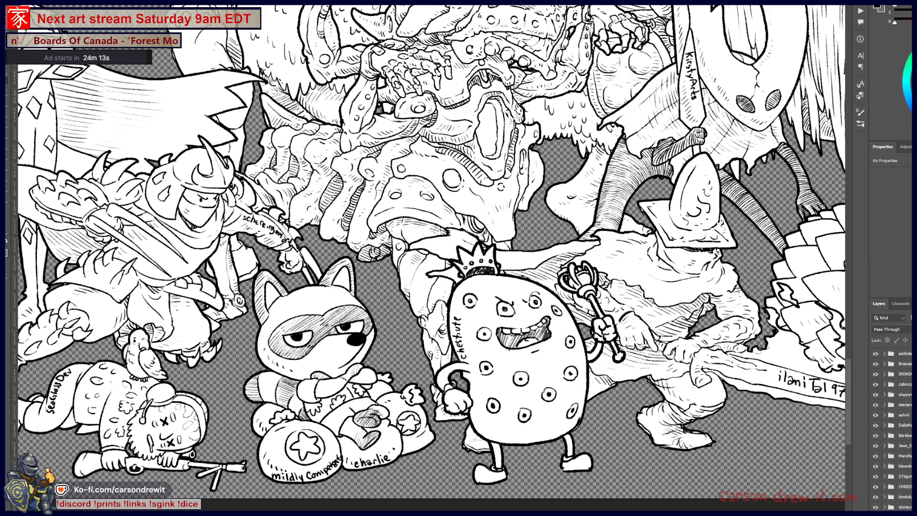
{"action": "scroll", "coordinate": [890, 430], "scroll_direction": "up", "scroll_amount": 1}
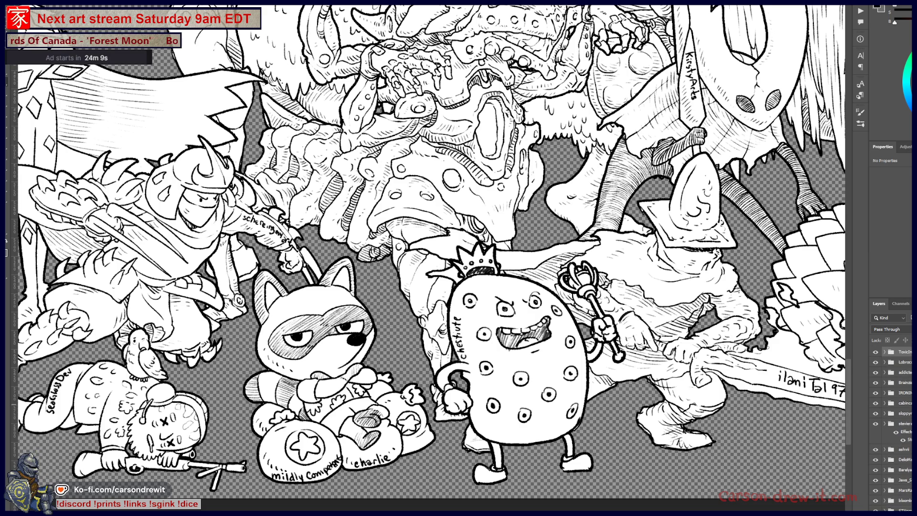
{"action": "left_click", "coordinate": [884, 423]}
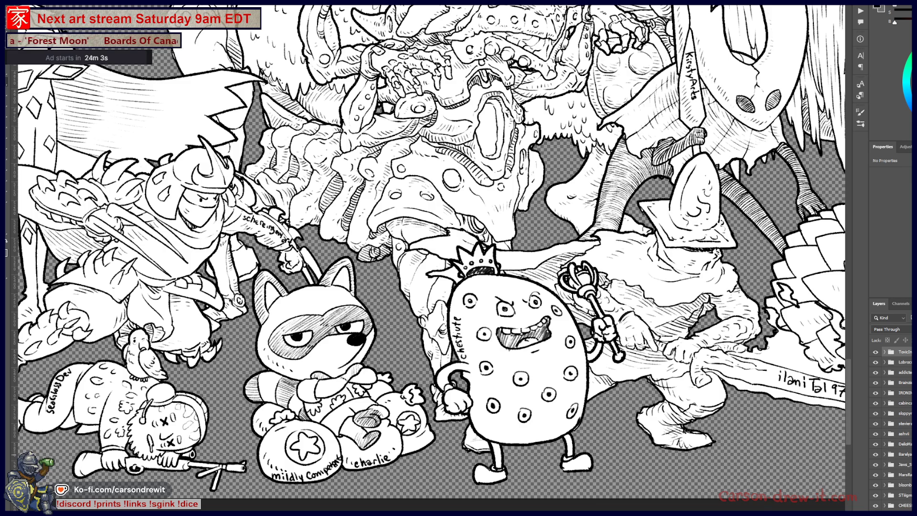
{"action": "scroll", "coordinate": [891, 430], "scroll_direction": "down", "scroll_amount": 4}
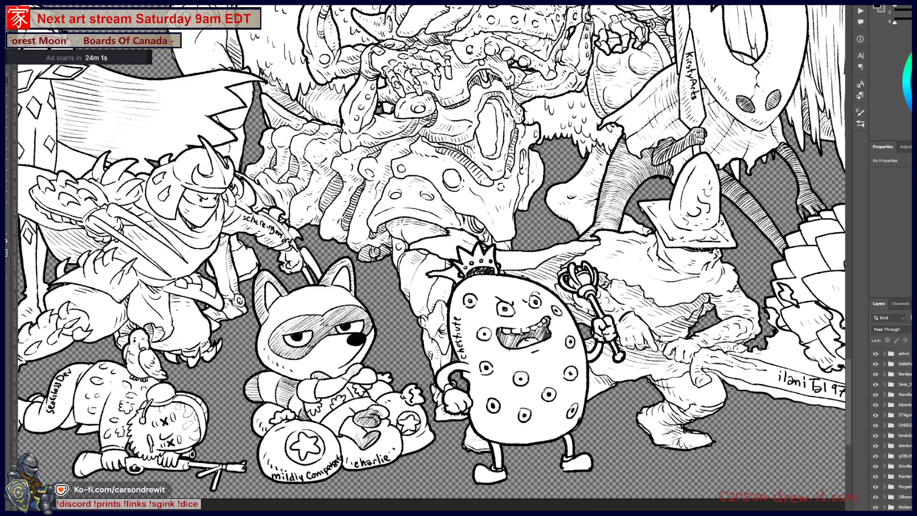
{"action": "scroll", "coordinate": [891, 430], "scroll_direction": "up", "scroll_amount": 4}
{"action": "scroll", "coordinate": [891, 430], "scroll_direction": "down", "scroll_amount": 1}
{"action": "scroll", "coordinate": [891, 430], "scroll_direction": "down", "scroll_amount": 1}
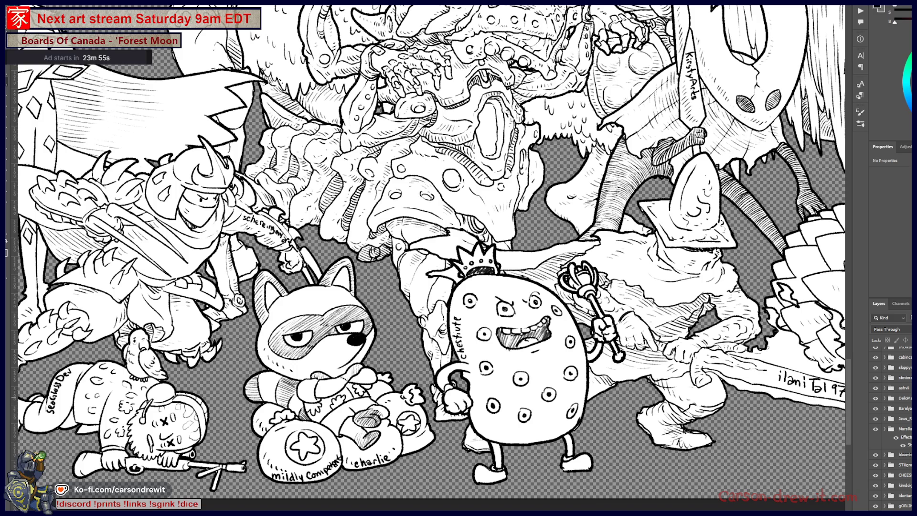
{"action": "left_click", "coordinate": [910, 428]}
{"action": "scroll", "coordinate": [891, 429], "scroll_direction": "up", "scroll_amount": 2}
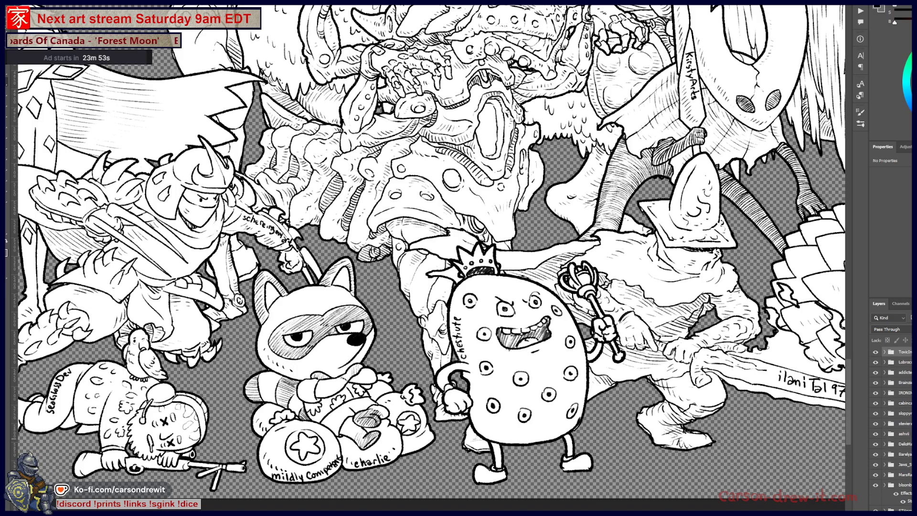
{"action": "scroll", "coordinate": [890, 430], "scroll_direction": "down", "scroll_amount": 5}
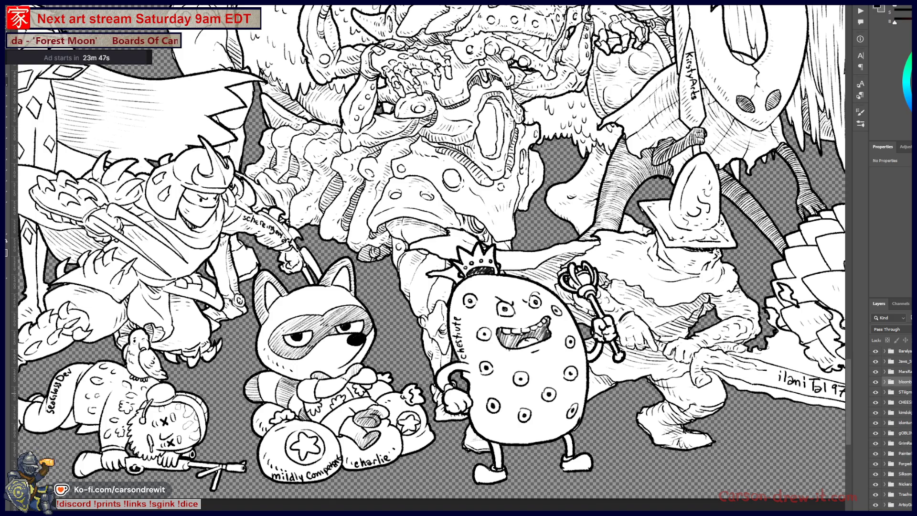
{"action": "left_click", "coordinate": [909, 401]}
{"action": "left_click", "coordinate": [910, 402]}
{"action": "left_click", "coordinate": [910, 422]}
{"action": "left_click", "coordinate": [910, 422]}
{"action": "left_click", "coordinate": [910, 422]}
{"action": "left_click", "coordinate": [910, 422]}
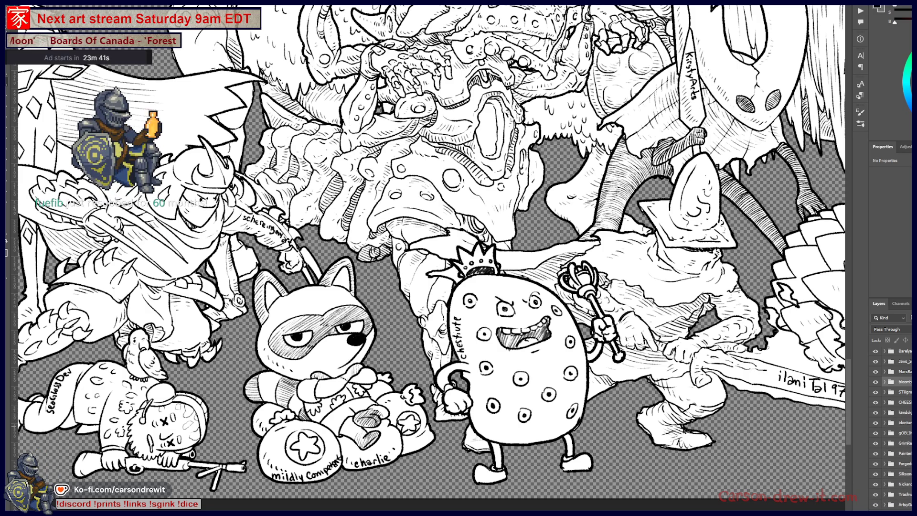
{"action": "left_click", "coordinate": [910, 433]}
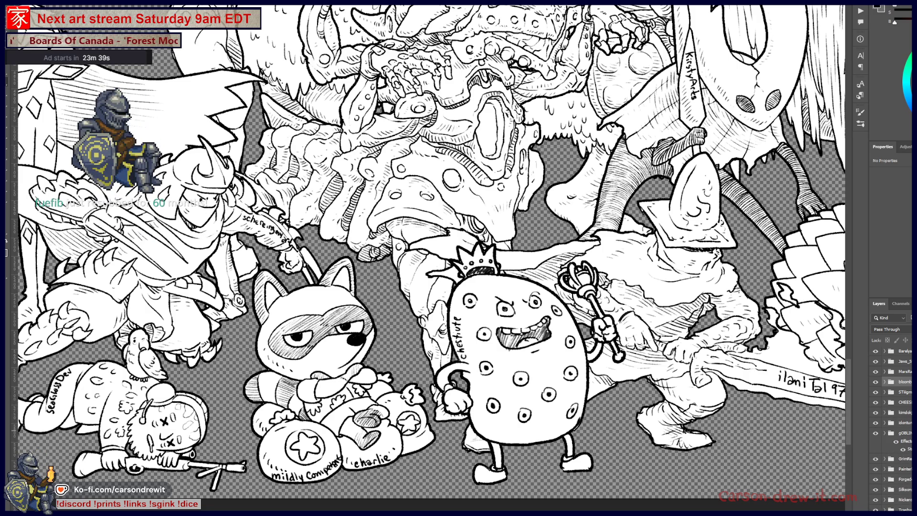
{"action": "left_click", "coordinate": [910, 433]}
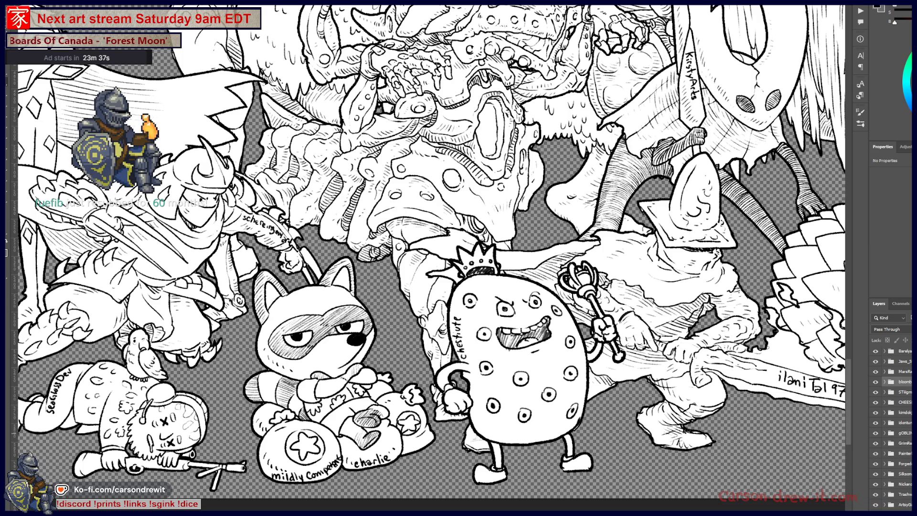
{"action": "left_click", "coordinate": [910, 443]}
{"action": "left_click", "coordinate": [910, 443]}
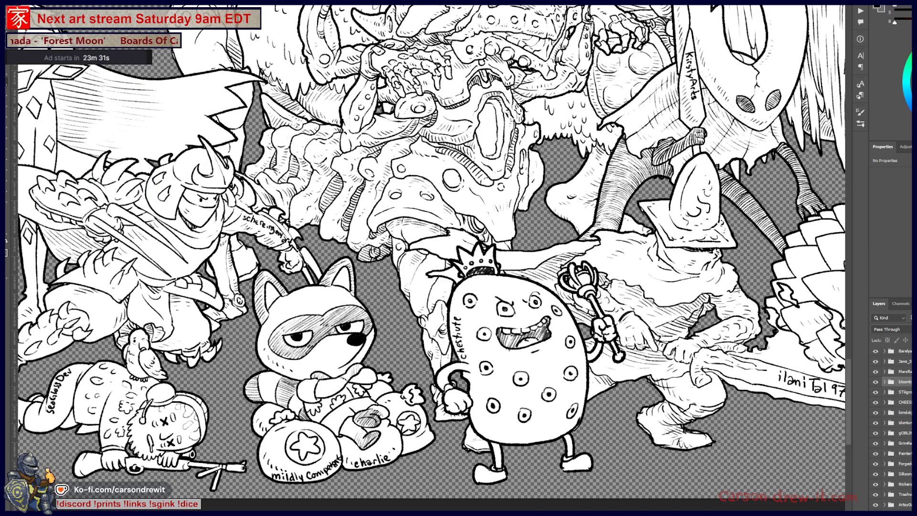
{"action": "scroll", "coordinate": [893, 425], "scroll_direction": "down", "scroll_amount": 3}
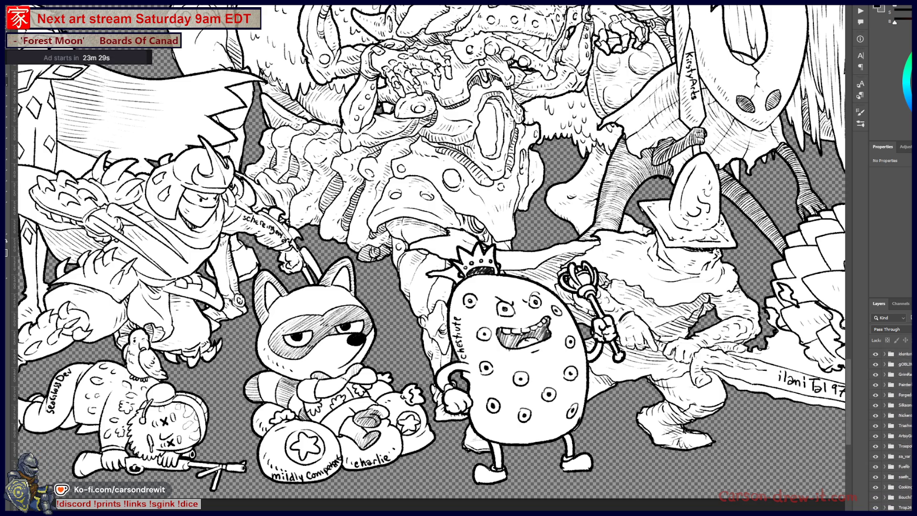
{"action": "scroll", "coordinate": [893, 425], "scroll_direction": "up", "scroll_amount": 2}
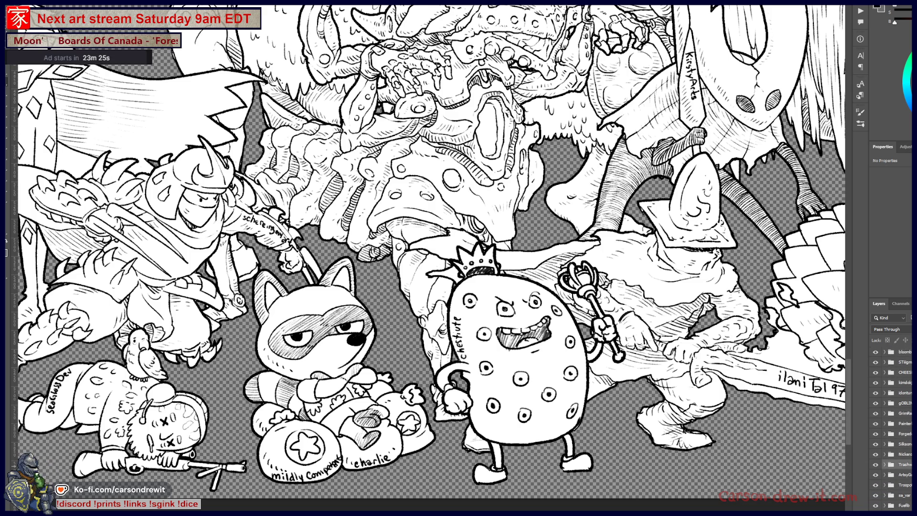
{"action": "scroll", "coordinate": [893, 425], "scroll_direction": "down", "scroll_amount": 3}
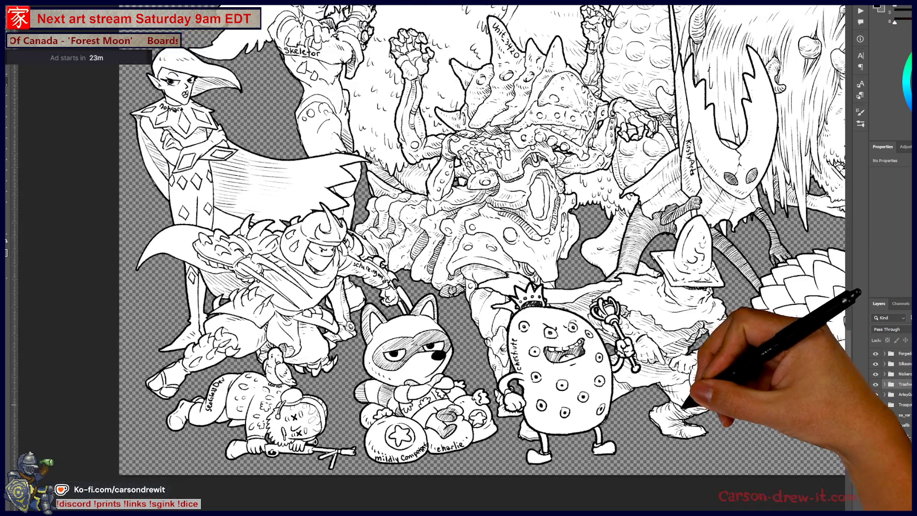
{"action": "key", "text": "ctrl+minus"}
{"action": "mouse_move", "coordinate": [478, 386]}
{"action": "left_mouse_down"}
{"action": "mouse_move", "coordinate": [564, 341]}
{"action": "mouse_move", "coordinate": [695, 350]}
{"action": "left_mouse_up"}
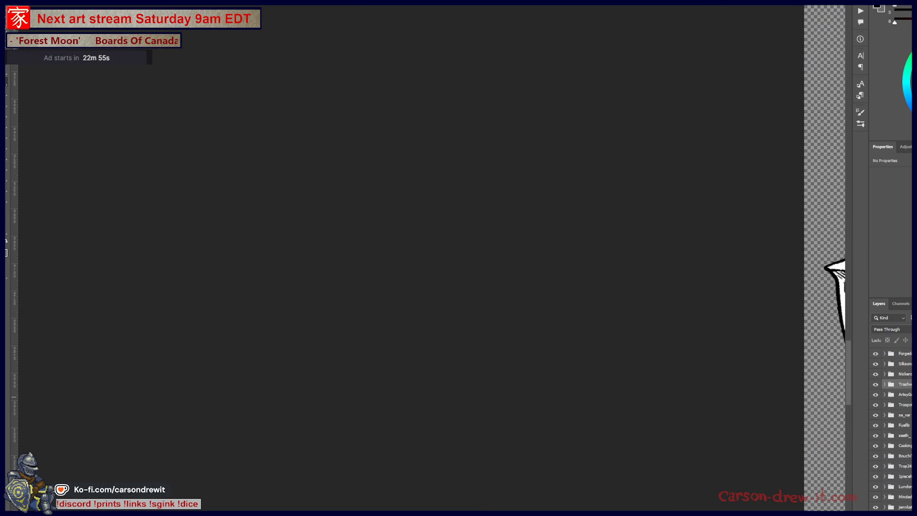
{"action": "scroll", "coordinate": [891, 430], "scroll_direction": "down", "scroll_amount": 2}
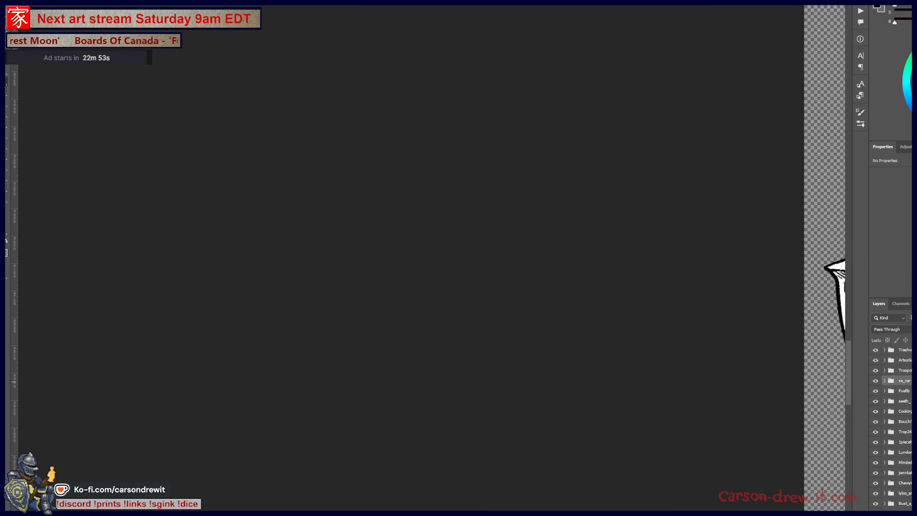
{"action": "left_click", "coordinate": [884, 391]}
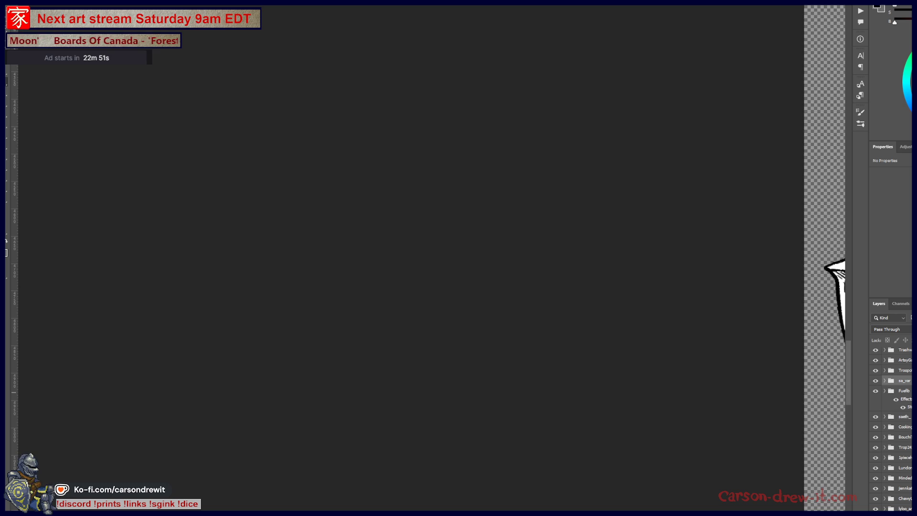
{"action": "left_click", "coordinate": [884, 417]}
{"action": "left_click", "coordinate": [884, 416]}
{"action": "left_click", "coordinate": [884, 391]}
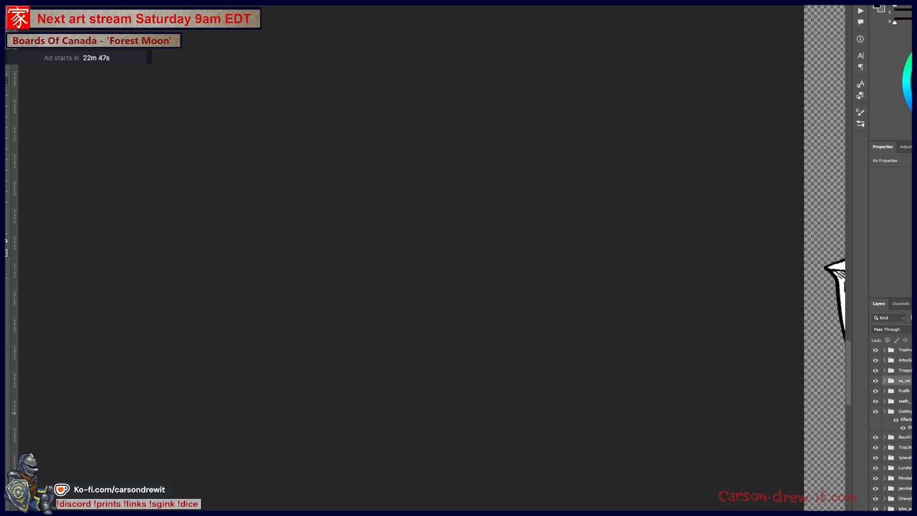
{"action": "left_click", "coordinate": [884, 432]}
{"action": "left_click", "coordinate": [885, 432]}
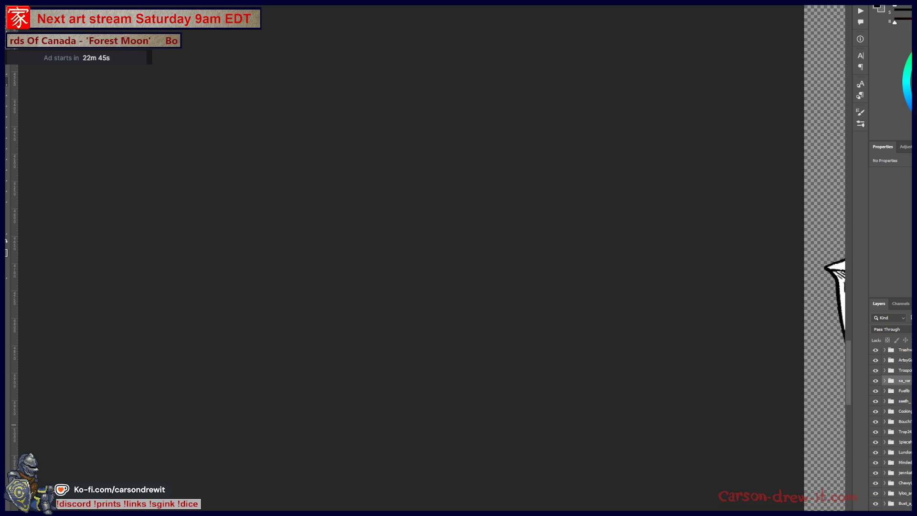
{"action": "left_click", "coordinate": [885, 432]}
{"action": "left_click", "coordinate": [885, 432]}
{"action": "scroll", "coordinate": [891, 430], "scroll_direction": "down", "scroll_amount": 3}
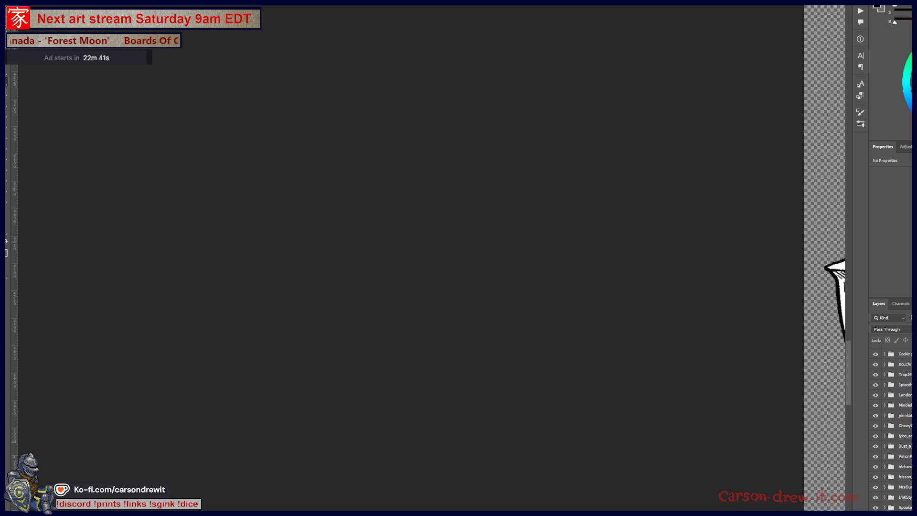
{"action": "scroll", "coordinate": [891, 430], "scroll_direction": "up", "scroll_amount": 3}
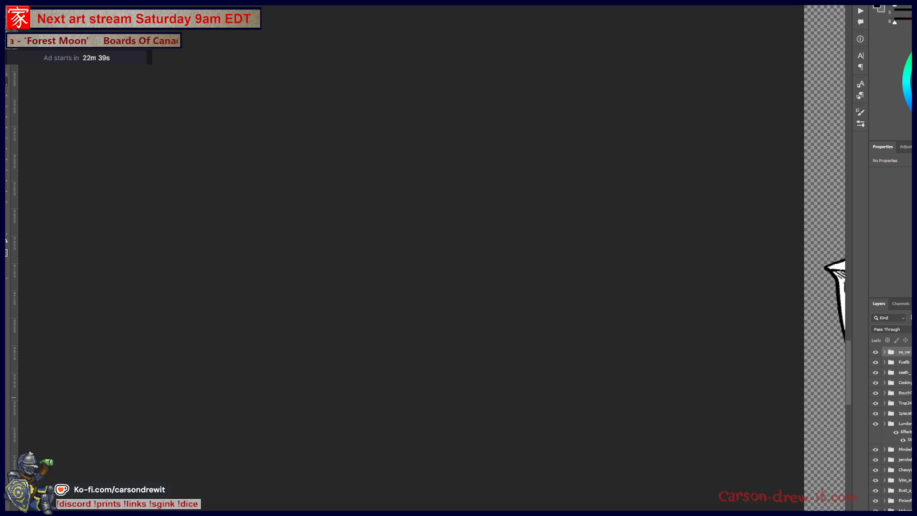
{"action": "scroll", "coordinate": [896, 423], "scroll_direction": "down", "scroll_amount": 2}
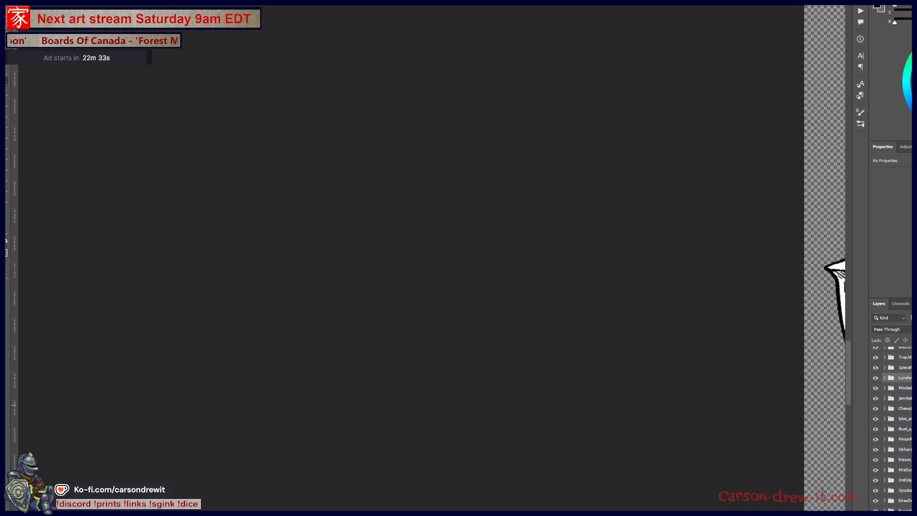
{"action": "left_click", "coordinate": [910, 409]}
{"action": "left_click", "coordinate": [910, 409]}
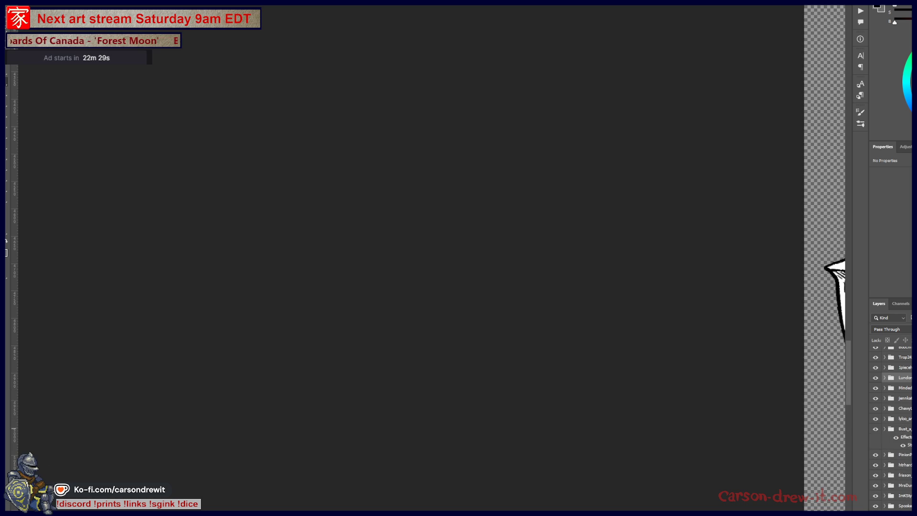
{"action": "left_click", "coordinate": [910, 439]}
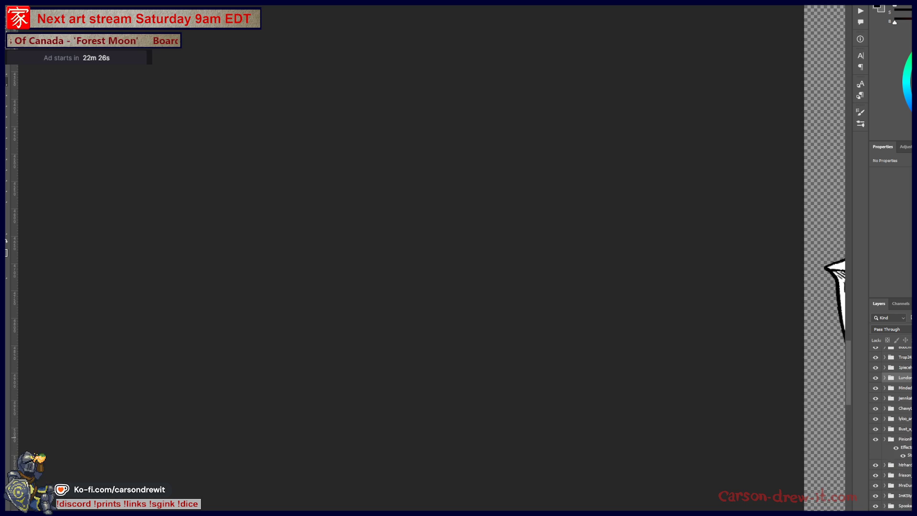
{"action": "left_click", "coordinate": [910, 439]}
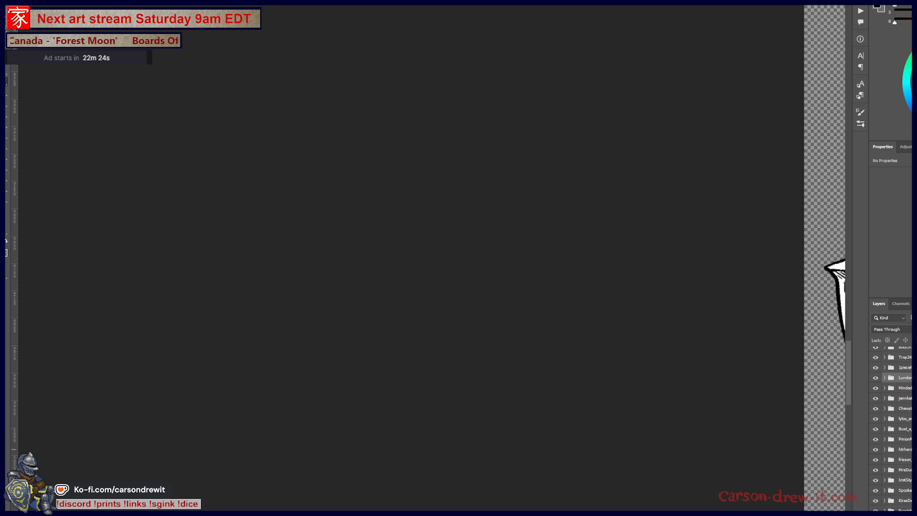
{"action": "scroll", "coordinate": [896, 428], "scroll_direction": "down", "scroll_amount": 3}
{"action": "scroll", "coordinate": [895, 429], "scroll_direction": "up", "scroll_amount": 3}
{"action": "left_click", "coordinate": [910, 434]}
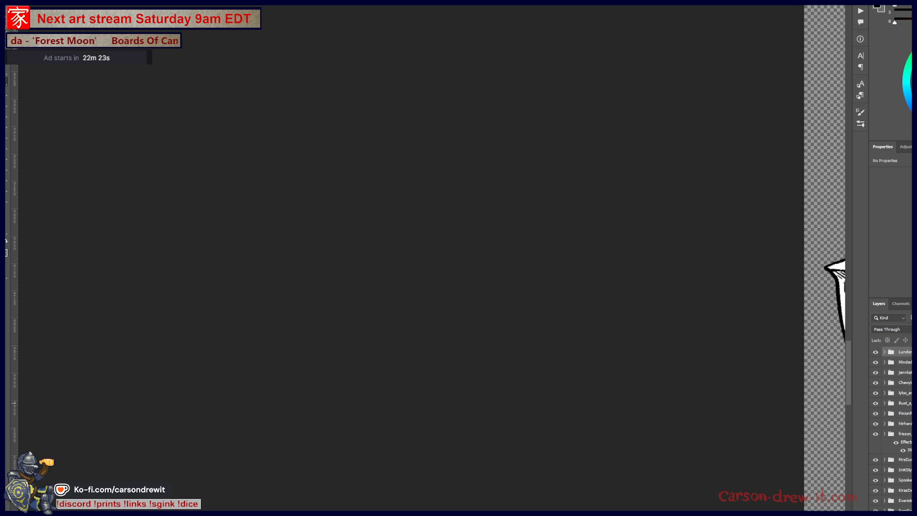
{"action": "left_click", "coordinate": [910, 433]}
{"action": "scroll", "coordinate": [893, 429], "scroll_direction": "down", "scroll_amount": 3}
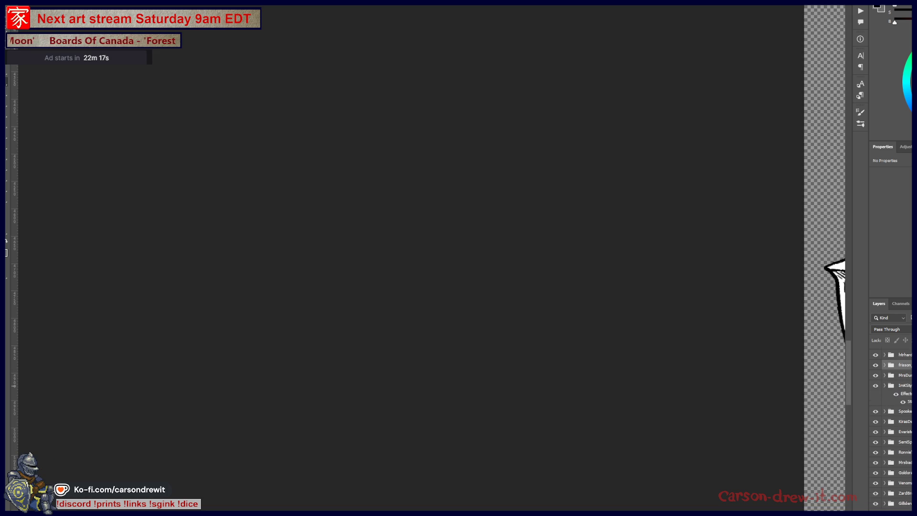
{"action": "left_click", "coordinate": [910, 395]}
{"action": "left_click", "coordinate": [910, 395]}
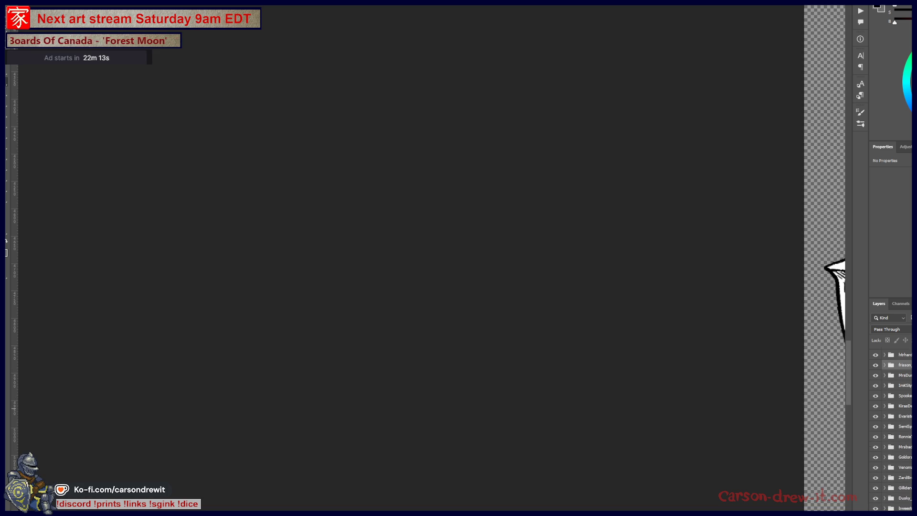
{"action": "left_click", "coordinate": [910, 426]}
{"action": "left_click", "coordinate": [909, 426]}
{"action": "left_click", "coordinate": [909, 426]}
{"action": "scroll", "coordinate": [891, 430], "scroll_direction": "down", "scroll_amount": 3}
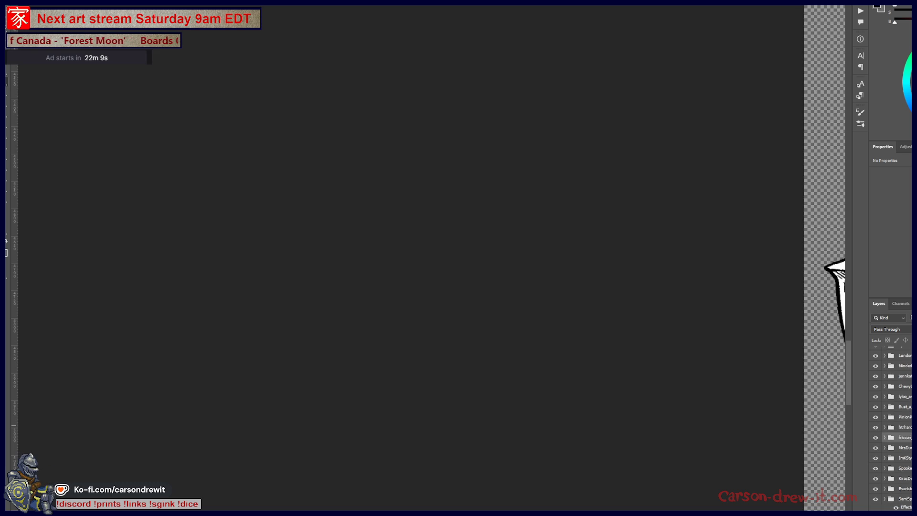
{"action": "left_click", "coordinate": [910, 384]}
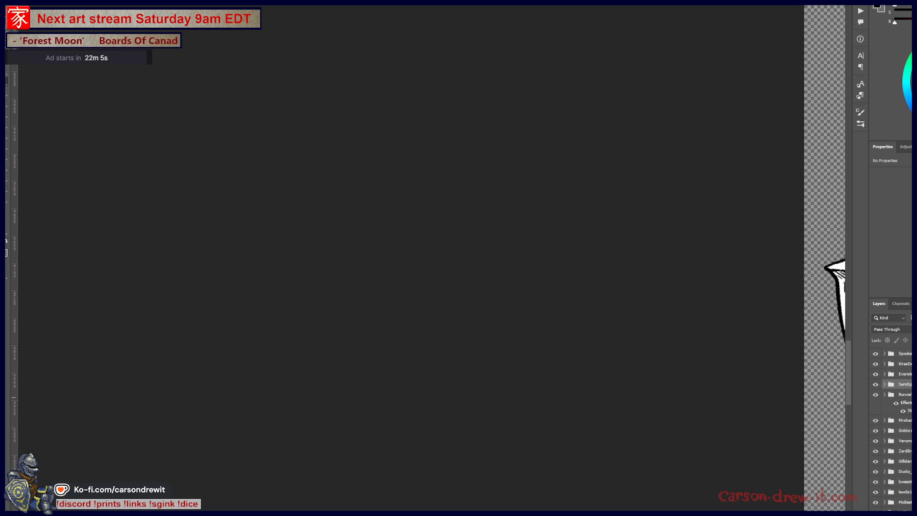
{"action": "left_click", "coordinate": [910, 415]}
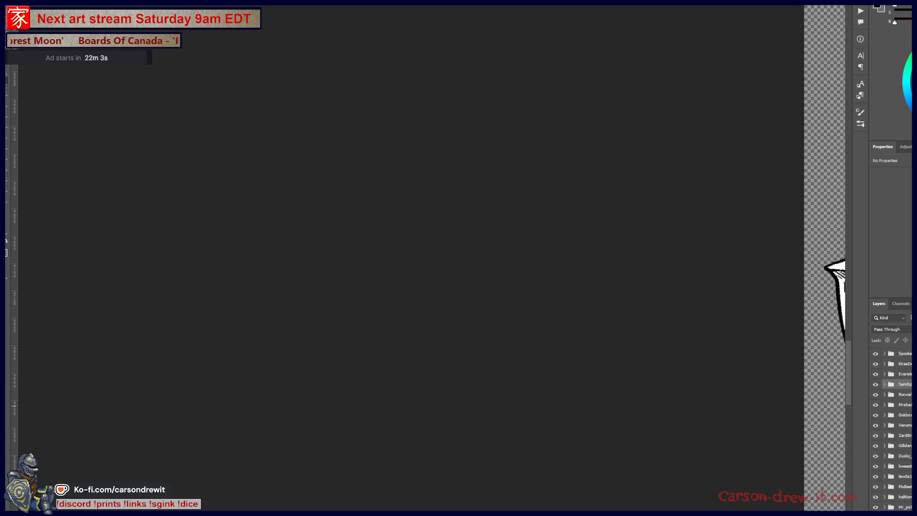
{"action": "left_click", "coordinate": [910, 415]}
{"action": "left_click", "coordinate": [910, 425]}
{"action": "left_click", "coordinate": [909, 425]}
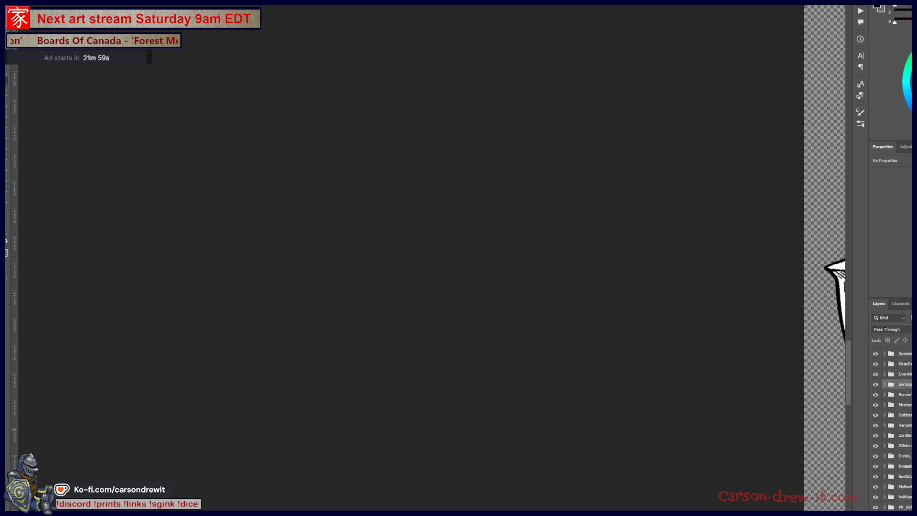
{"action": "left_click", "coordinate": [910, 435]}
{"action": "left_click", "coordinate": [910, 435]}
{"action": "left_click", "coordinate": [910, 445]}
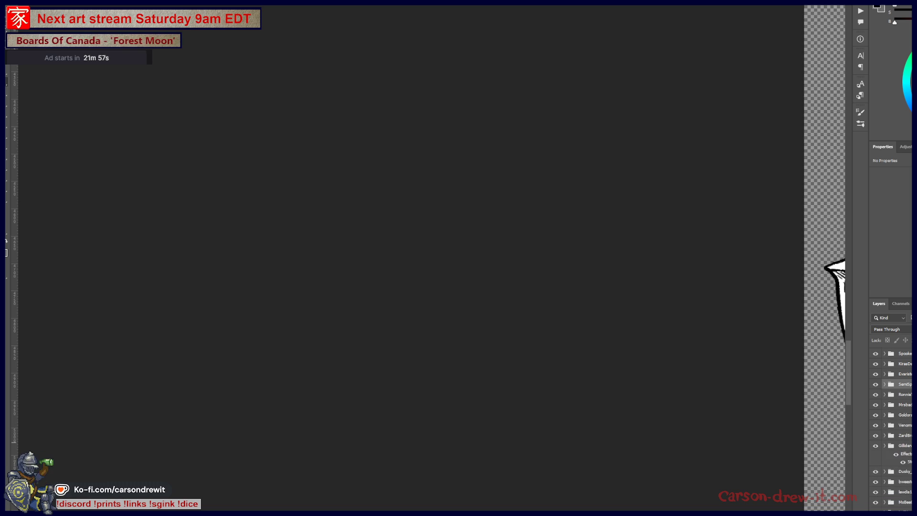
{"action": "left_click", "coordinate": [910, 445]}
{"action": "left_click", "coordinate": [910, 466]}
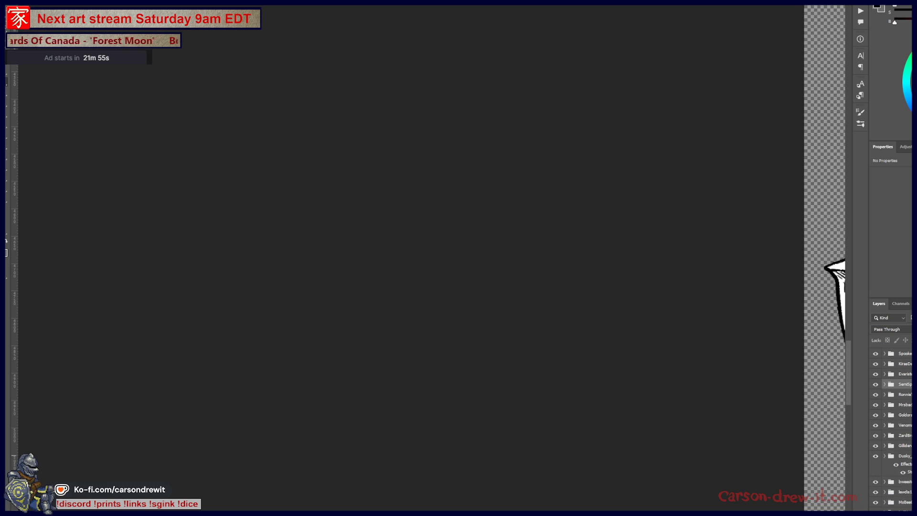
{"action": "left_click", "coordinate": [910, 466]}
{"action": "left_click", "coordinate": [910, 466]}
{"action": "left_click", "coordinate": [910, 466]}
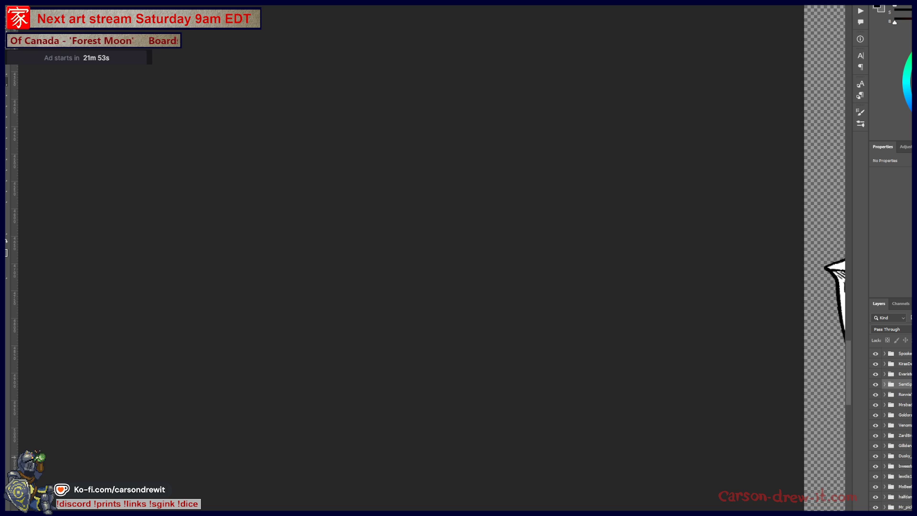
{"action": "scroll", "coordinate": [891, 430], "scroll_direction": "down", "scroll_amount": 3}
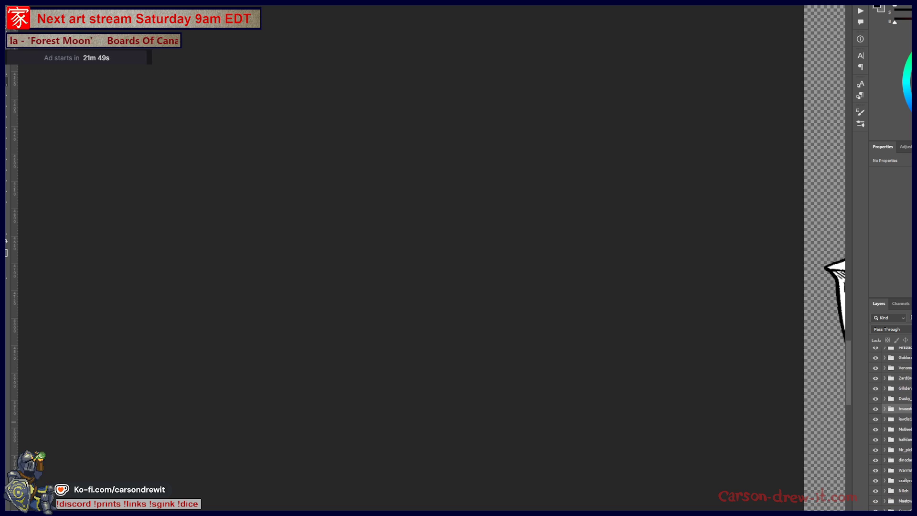
Step: Alt-drag the MsBeet Stroke effect onto halfdan, undoing the accidental duplicates
{"action": "left_click", "coordinate": [910, 429]}
{"action": "left_click", "coordinate": [910, 429]}
{"action": "scroll", "coordinate": [890, 425], "scroll_direction": "down", "scroll_amount": 3}
{"action": "left_click_drag", "start_coordinate": [905, 371], "coordinate": [905, 388]}
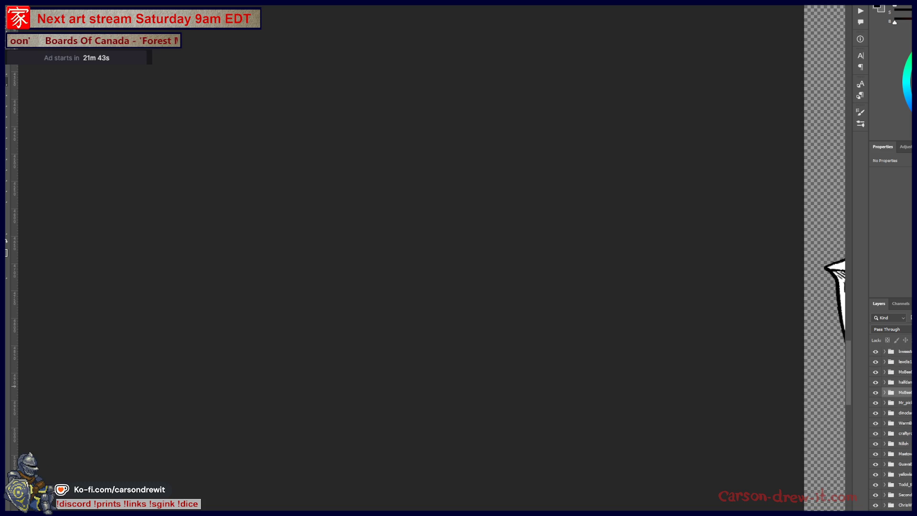
{"action": "key", "text": "ctrl+z"}
{"action": "left_click_drag", "start_coordinate": [910, 371], "coordinate": [910, 402]}
{"action": "key", "text": "ctrl+z"}
{"action": "key", "text": "ctrl+z"}
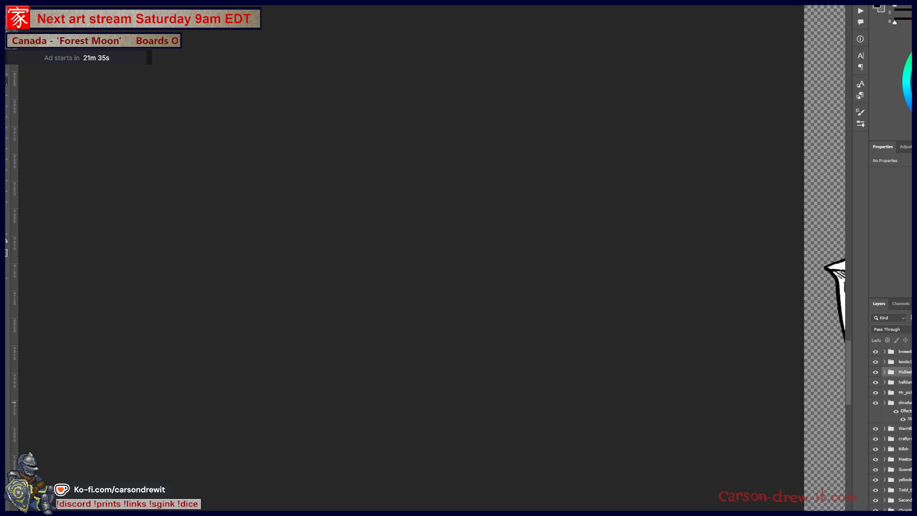
{"action": "key", "text": "ctrl+z"}
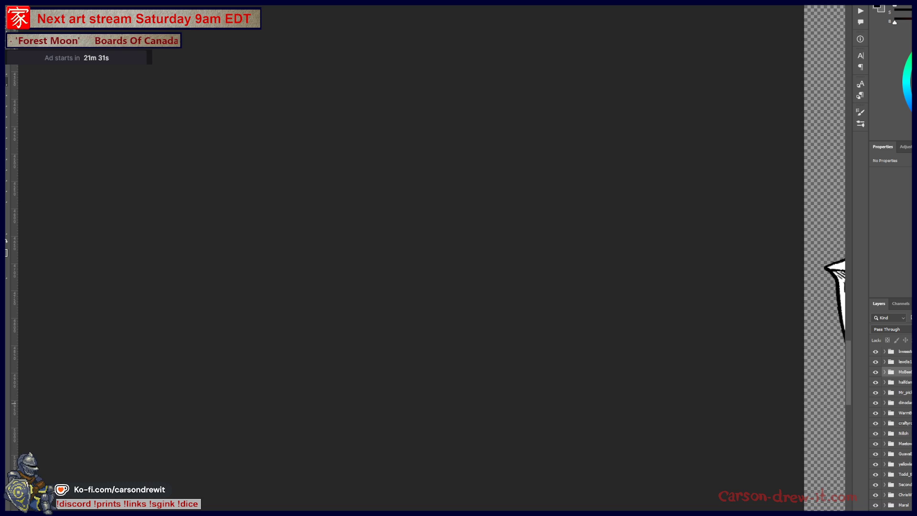
Step: Check the Maetow, Guava and yellow groups' stroke effects, then zoom out to the crowd
{"action": "left_click", "coordinate": [911, 413]}
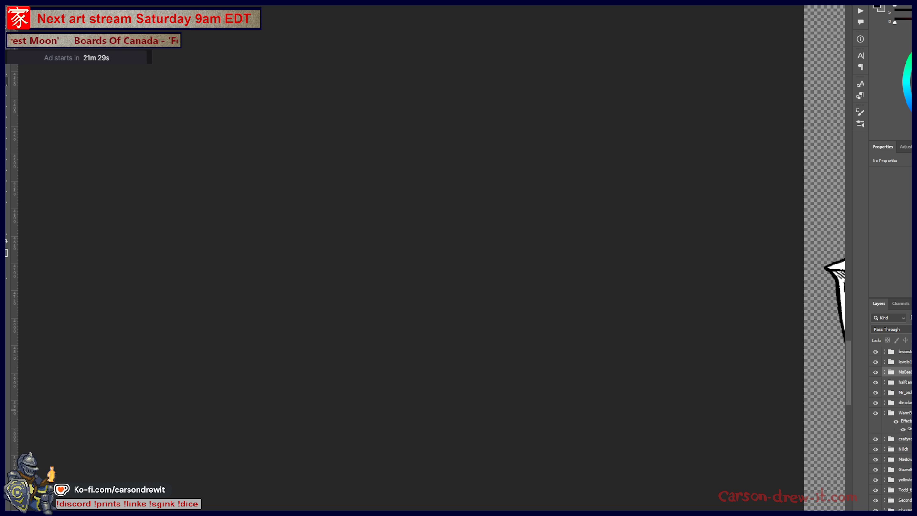
{"action": "left_click", "coordinate": [912, 413]}
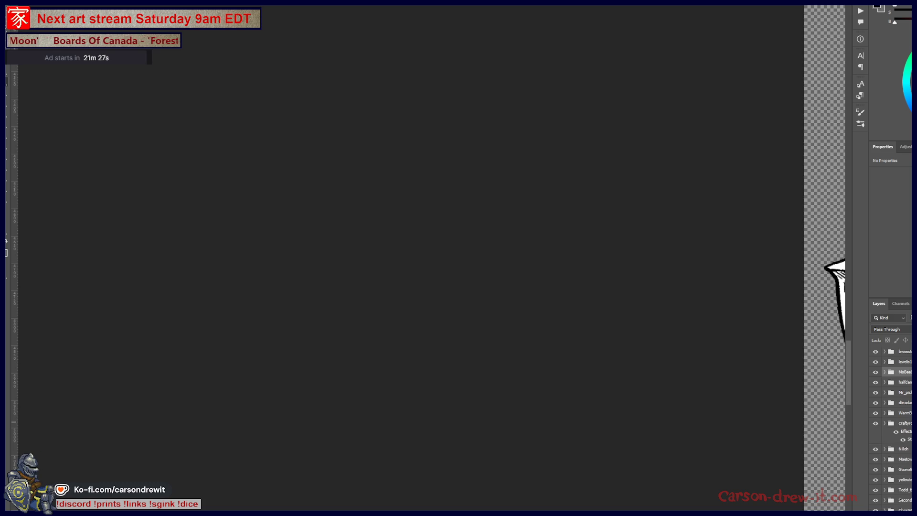
{"action": "left_click", "coordinate": [912, 443]}
{"action": "left_click", "coordinate": [911, 443]}
{"action": "left_click", "coordinate": [912, 443]}
{"action": "left_click", "coordinate": [911, 443]}
{"action": "left_click", "coordinate": [911, 454]}
{"action": "left_click", "coordinate": [911, 454]}
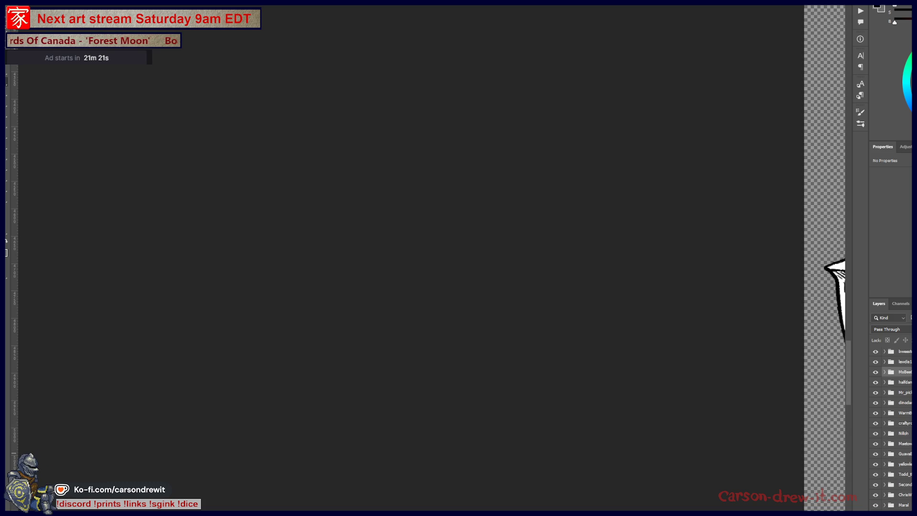
{"action": "left_click", "coordinate": [911, 464]}
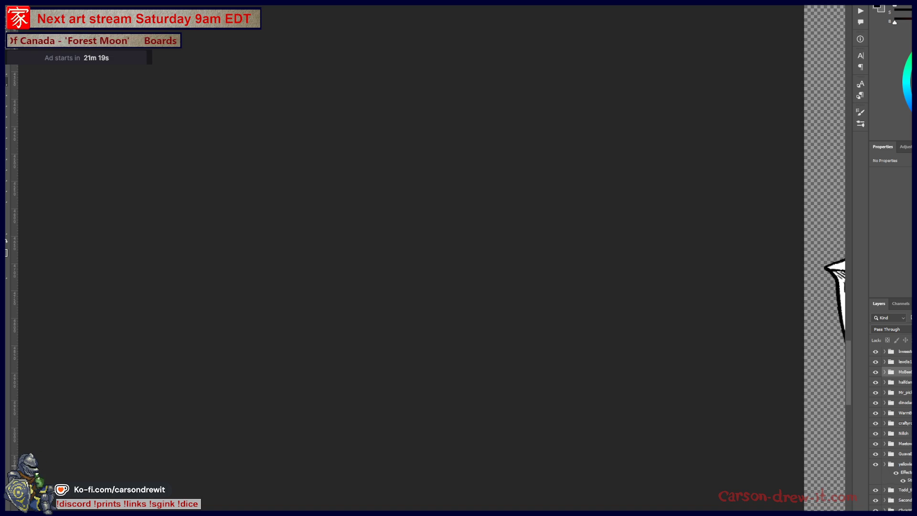
{"action": "scroll", "coordinate": [891, 430], "scroll_direction": "down", "scroll_amount": 3}
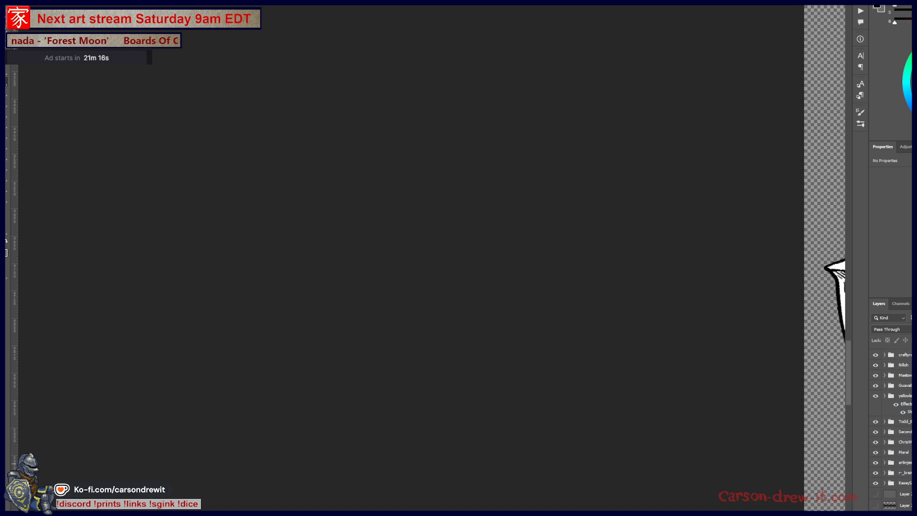
{"action": "mouse_move", "coordinate": [782, 352]}
{"action": "left_mouse_down"}
{"action": "mouse_move", "coordinate": [752, 368]}
{"action": "mouse_move", "coordinate": [751, 334]}
{"action": "mouse_move", "coordinate": [522, 388]}
{"action": "mouse_move", "coordinate": [436, 385]}
{"action": "mouse_move", "coordinate": [553, 321]}
{"action": "mouse_move", "coordinate": [518, 379]}
{"action": "mouse_move", "coordinate": [618, 360]}
{"action": "mouse_move", "coordinate": [565, 354]}
{"action": "mouse_move", "coordinate": [594, 338]}
{"action": "mouse_move", "coordinate": [549, 360]}
{"action": "mouse_move", "coordinate": [475, 327]}
{"action": "mouse_move", "coordinate": [562, 289]}
{"action": "left_mouse_up"}
Step: Scroll-zoom around the line art until zoomed far into a transparent area
{"action": "scroll", "coordinate": [210, 268], "scroll_direction": "up", "scroll_amount": 5}
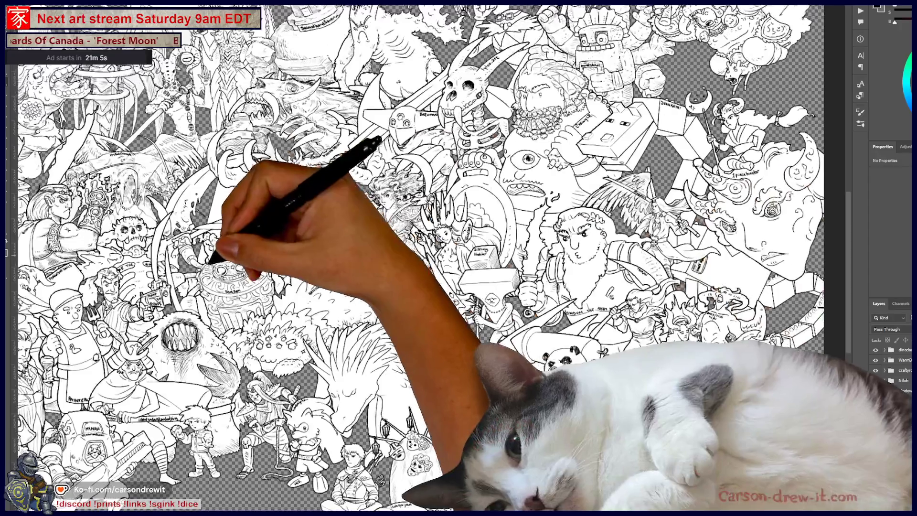
{"action": "scroll", "coordinate": [208, 273], "scroll_direction": "up", "scroll_amount": 3}
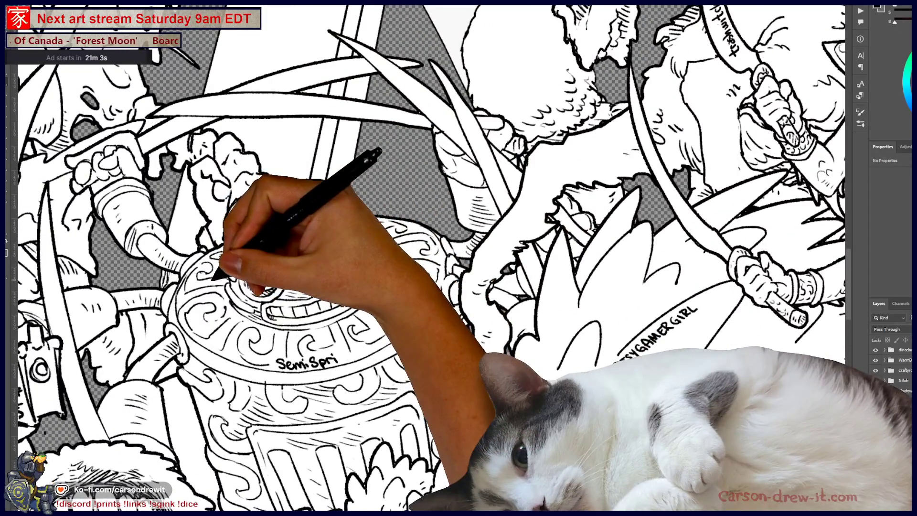
{"action": "scroll", "coordinate": [212, 277], "scroll_direction": "down", "scroll_amount": 5}
{"action": "scroll", "coordinate": [478, 161], "scroll_direction": "up", "scroll_amount": 3}
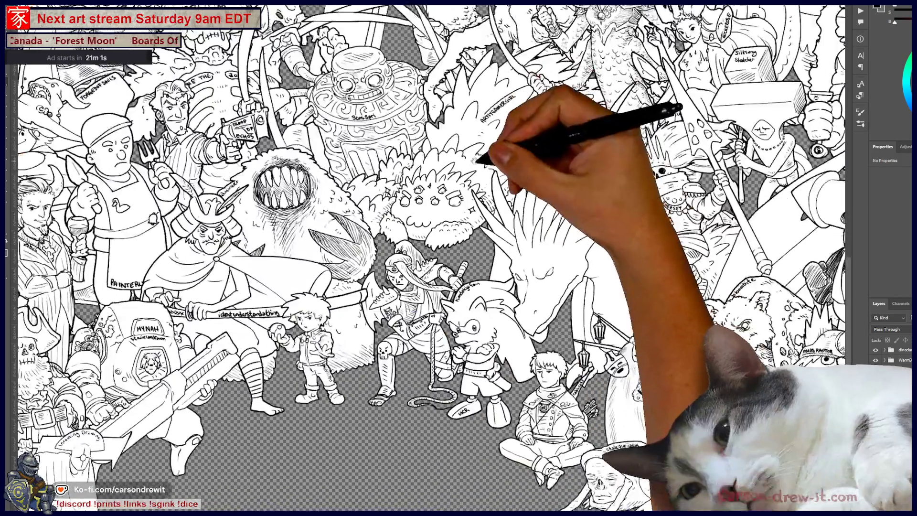
{"action": "scroll", "coordinate": [430, 375], "scroll_direction": "up", "scroll_amount": 5}
{"action": "scroll", "coordinate": [389, 393], "scroll_direction": "up", "scroll_amount": 5}
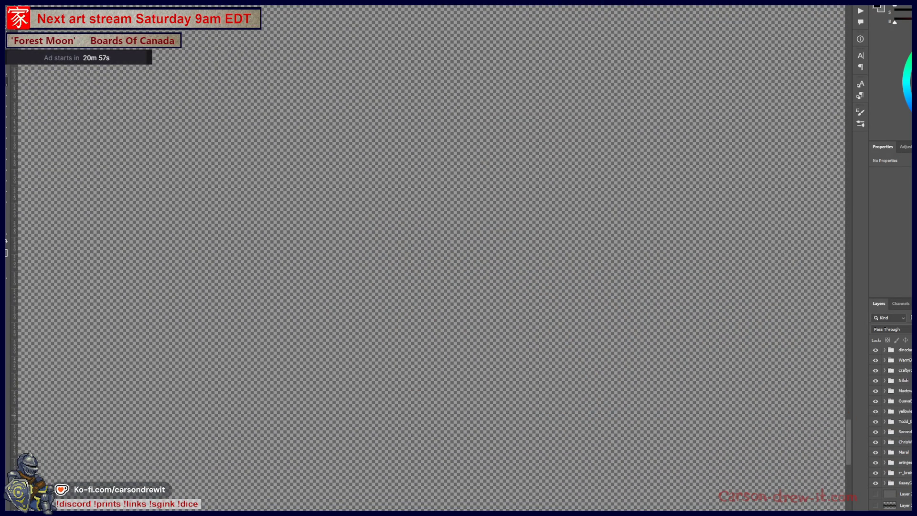
{"action": "scroll", "coordinate": [891, 430], "scroll_direction": "up", "scroll_amount": 1}
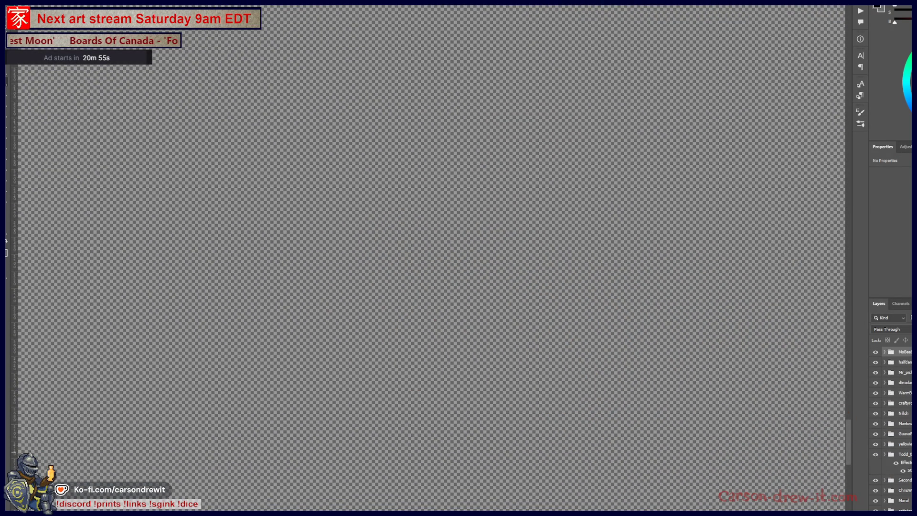
{"action": "left_click", "coordinate": [910, 454]}
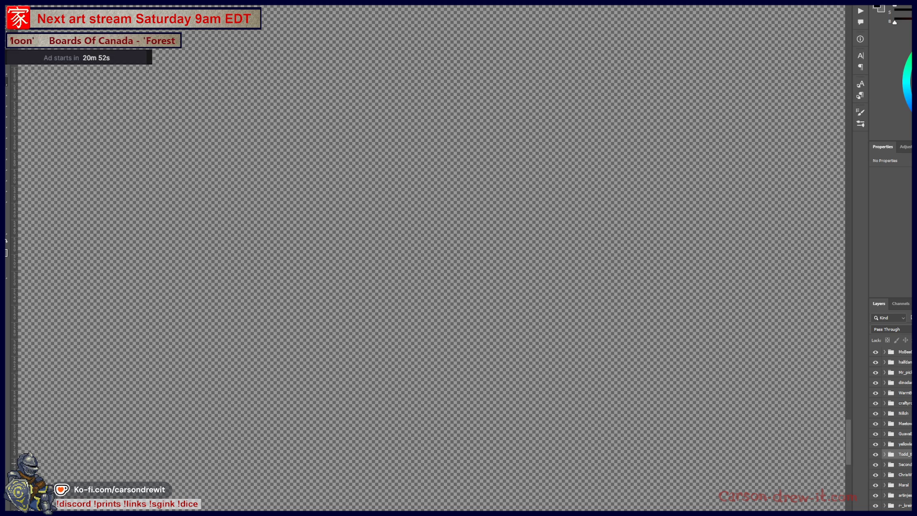
{"action": "left_click", "coordinate": [910, 464]}
{"action": "left_click", "coordinate": [910, 464]}
{"action": "scroll", "coordinate": [890, 430], "scroll_direction": "down", "scroll_amount": 1}
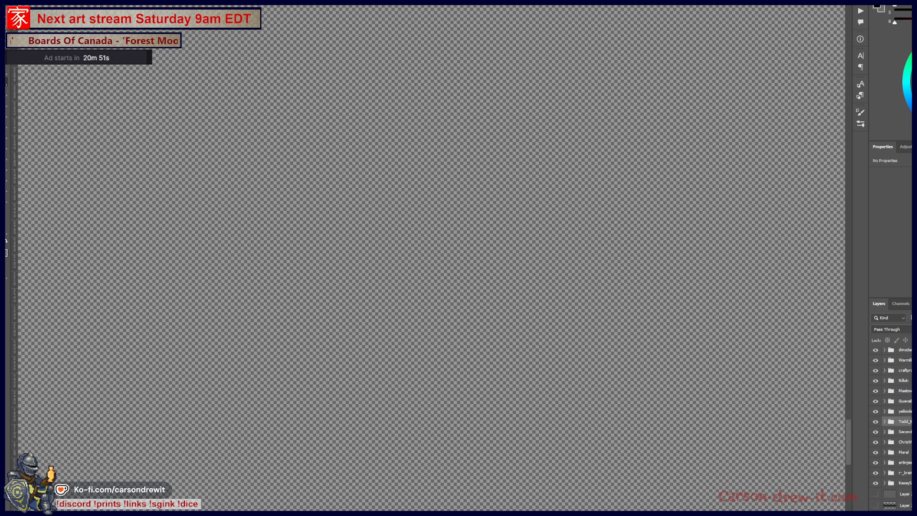
{"action": "left_click", "coordinate": [910, 432]}
{"action": "left_click", "coordinate": [909, 431]}
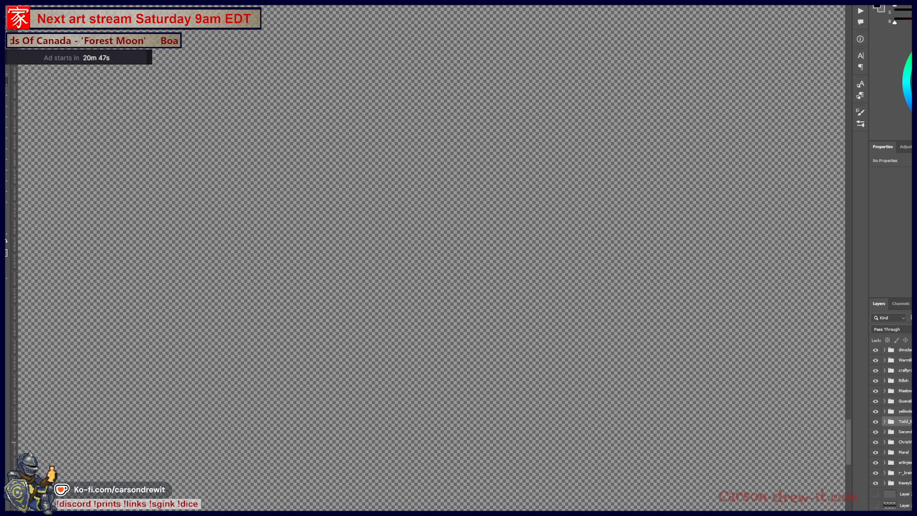
{"action": "left_click", "coordinate": [902, 441]}
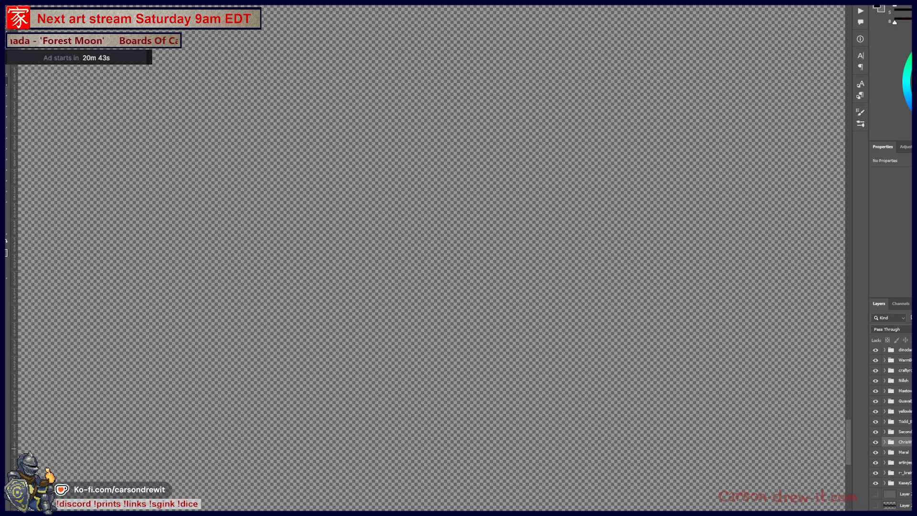
{"action": "left_click", "coordinate": [910, 451]}
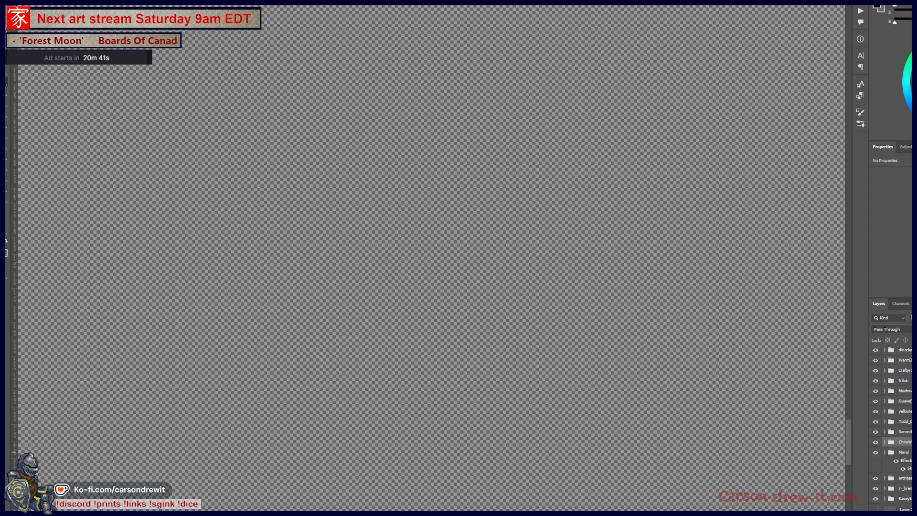
{"action": "left_click", "coordinate": [910, 452]}
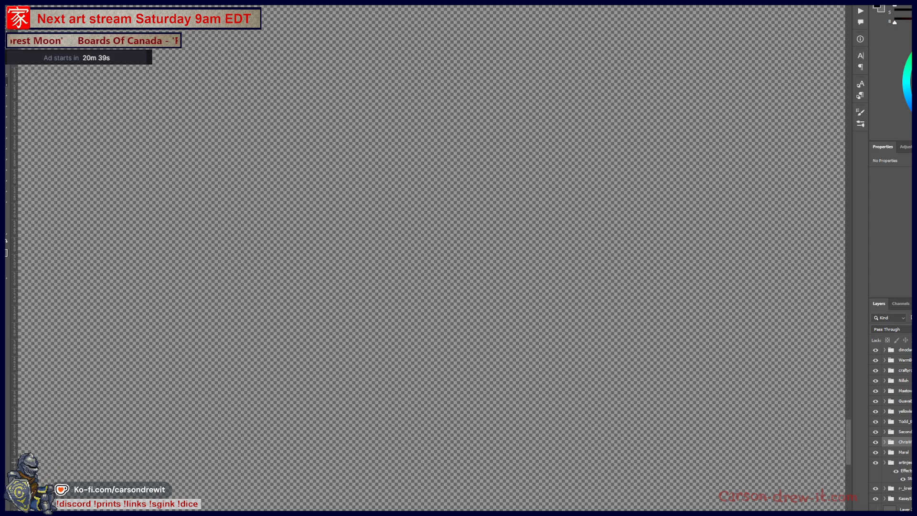
{"action": "left_click", "coordinate": [910, 473]}
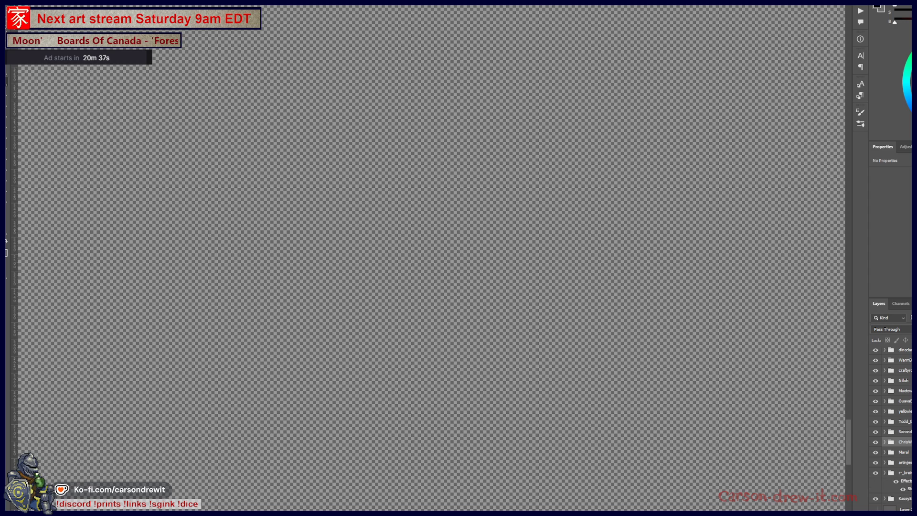
{"action": "scroll", "coordinate": [891, 425], "scroll_direction": "up", "scroll_amount": 5}
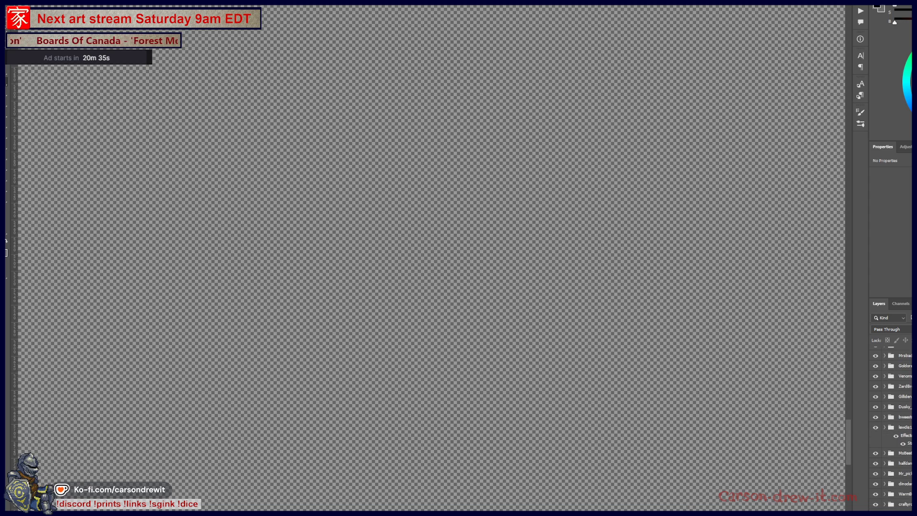
{"action": "scroll", "coordinate": [891, 426], "scroll_direction": "down", "scroll_amount": 5}
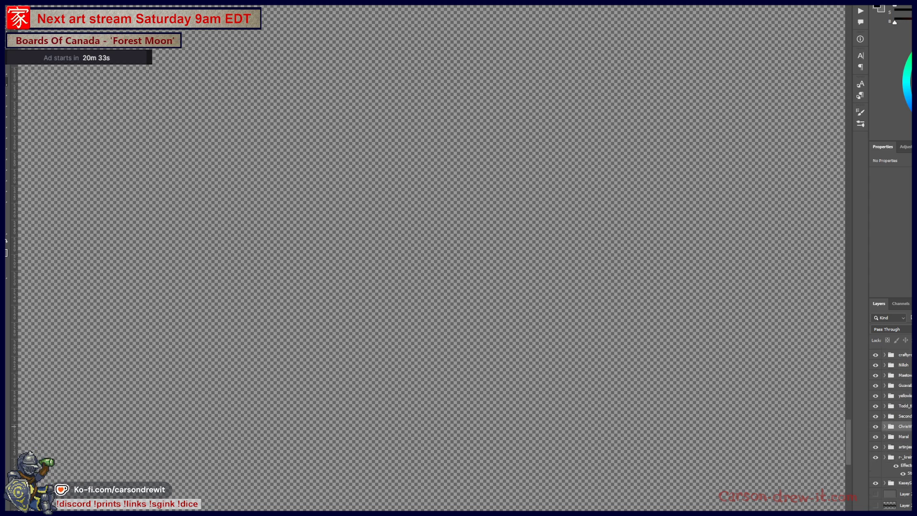
{"action": "left_click", "coordinate": [910, 457]}
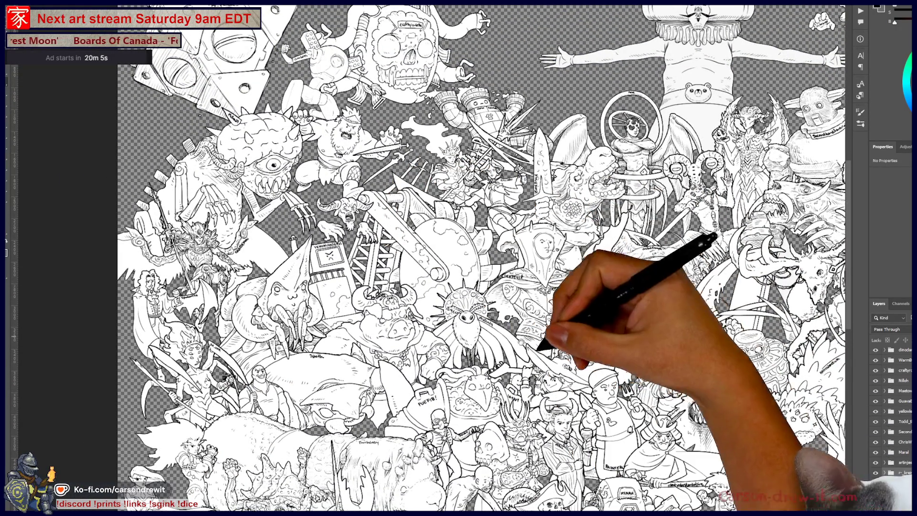
Step: Select the bottom plain pixel layer in the Layers panel
{"action": "scroll", "coordinate": [459, 258], "scroll_direction": "down", "scroll_amount": 5}
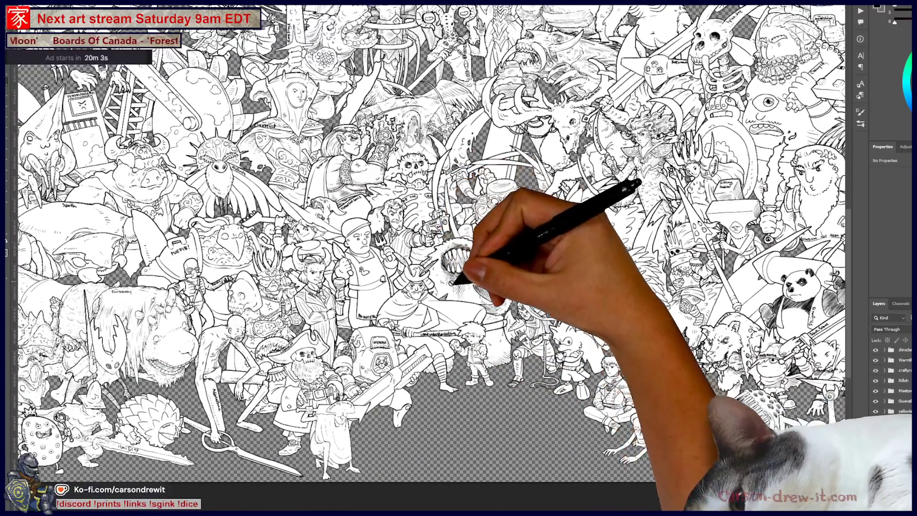
{"action": "scroll", "coordinate": [459, 258], "scroll_direction": "down", "scroll_amount": 4}
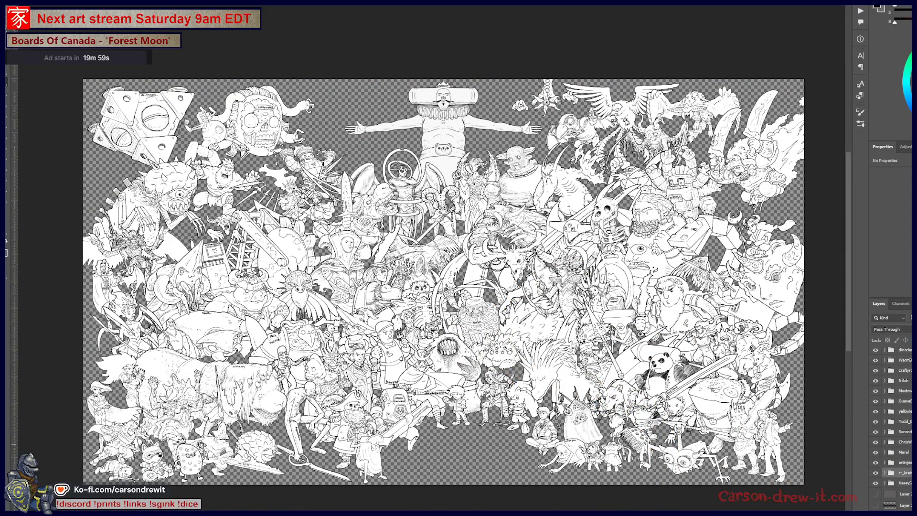
{"action": "left_click", "coordinate": [901, 493]}
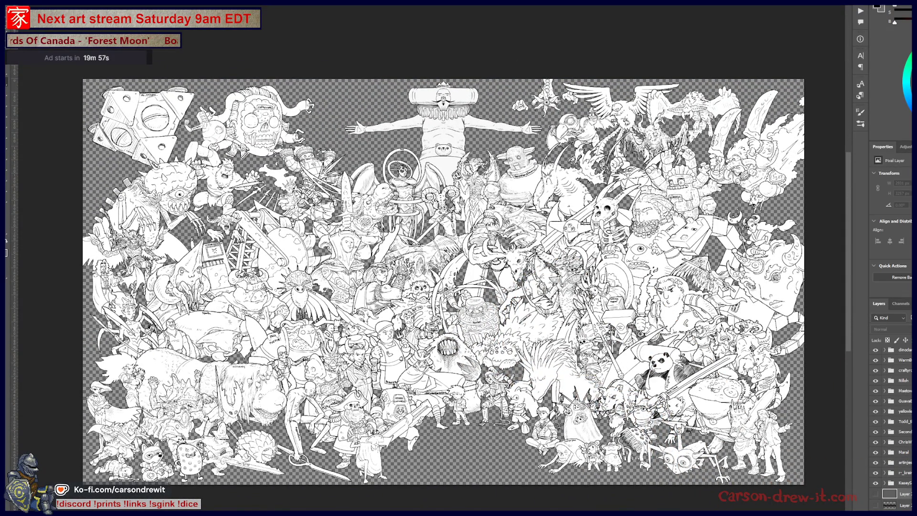
{"action": "scroll", "coordinate": [891, 425], "scroll_direction": "up", "scroll_amount": 10}
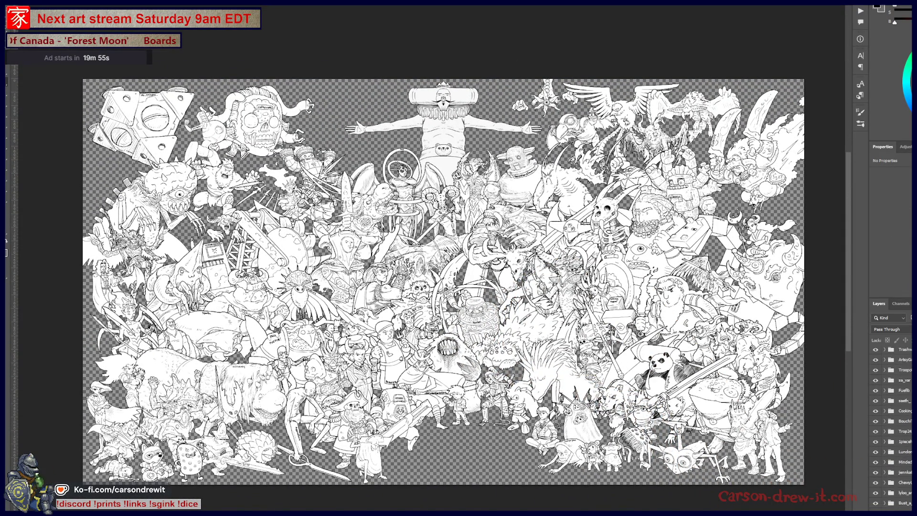
{"action": "scroll", "coordinate": [891, 425], "scroll_direction": "down", "scroll_amount": 5}
{"action": "scroll", "coordinate": [891, 430], "scroll_direction": "down", "scroll_amount": 1}
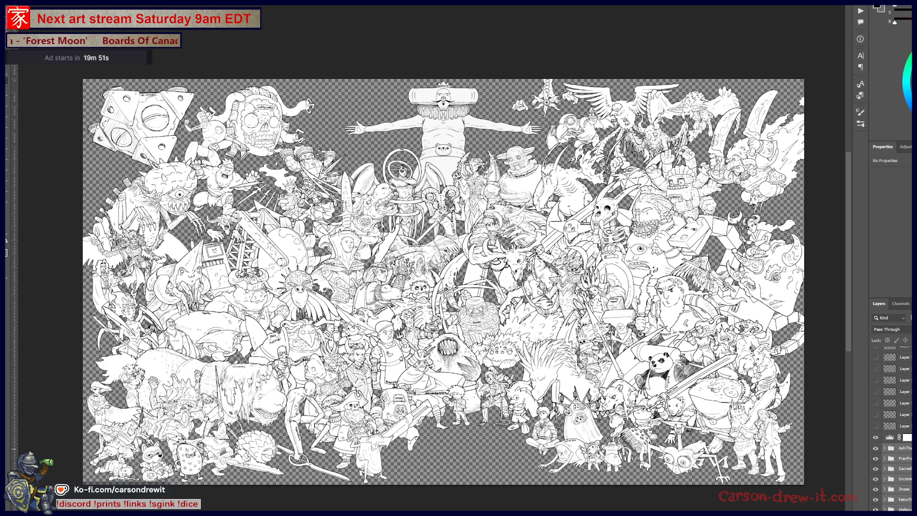
Step: Load the RGB channel's luminosity as a selection from the Channels panel
{"action": "left_click", "coordinate": [901, 304]}
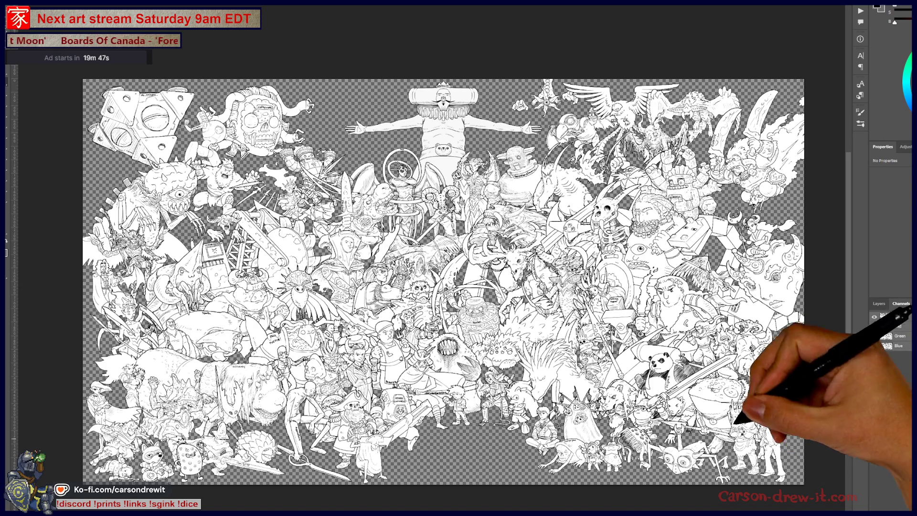
{"action": "left_click", "coordinate": [886, 317], "text": "ctrl"}
{"action": "scroll", "coordinate": [688, 296], "scroll_direction": "up", "scroll_amount": 5}
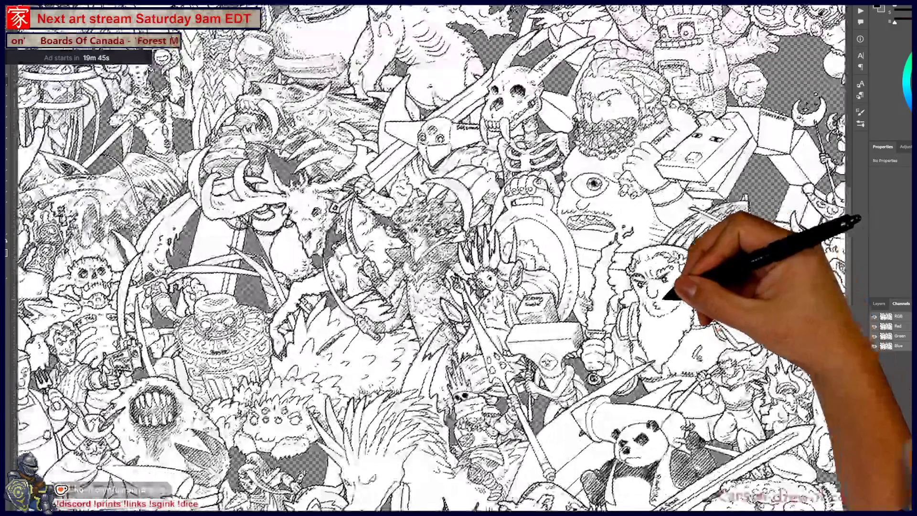
{"action": "scroll", "coordinate": [633, 292], "scroll_direction": "down", "scroll_amount": 8}
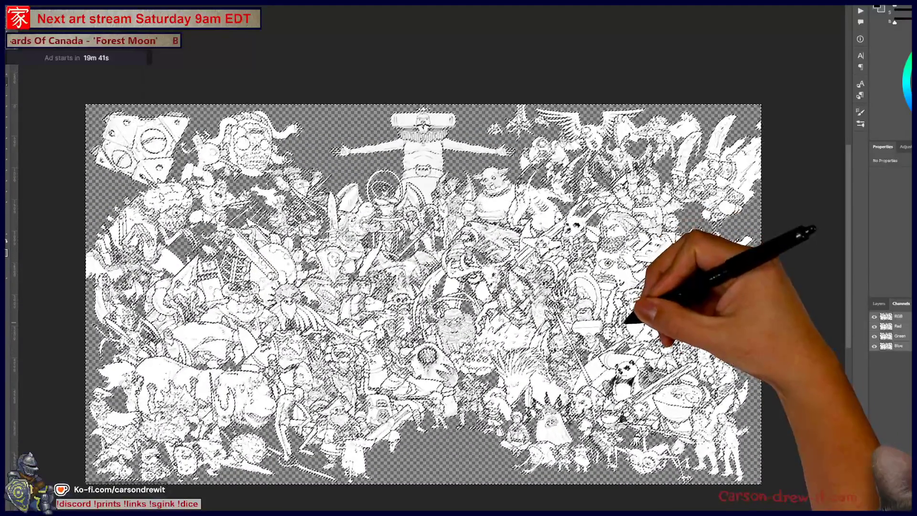
{"action": "left_click", "coordinate": [882, 305]}
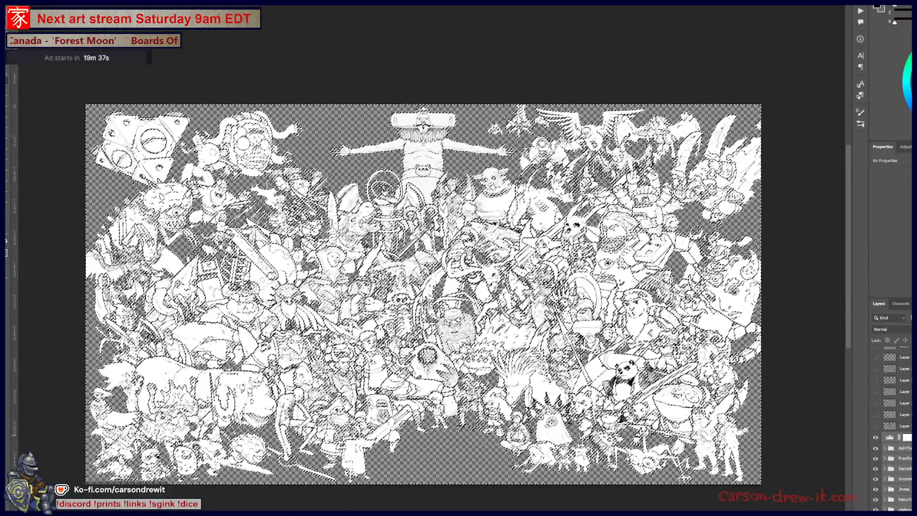
Step: Add a new layer above the Levels adjustment and zoom into the artwork
{"action": "left_click", "coordinate": [893, 437]}
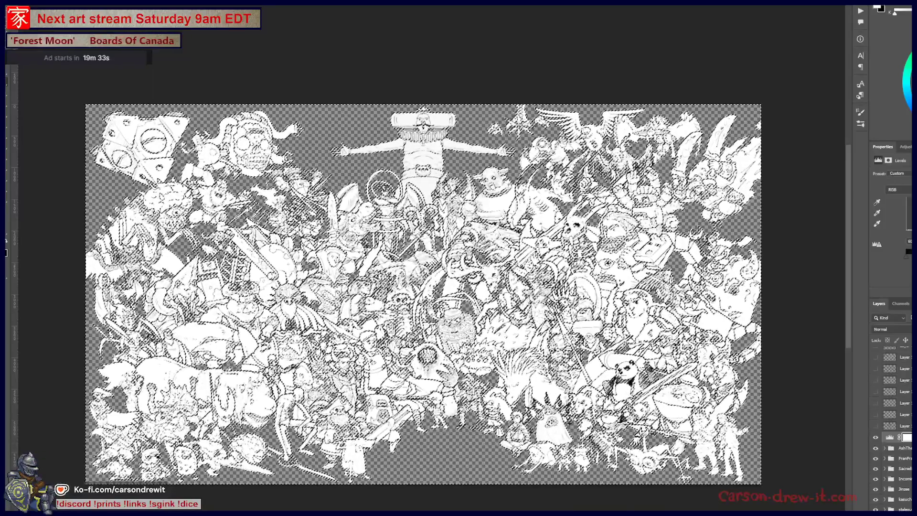
{"action": "key", "text": "ctrl+shift+alt+e"}
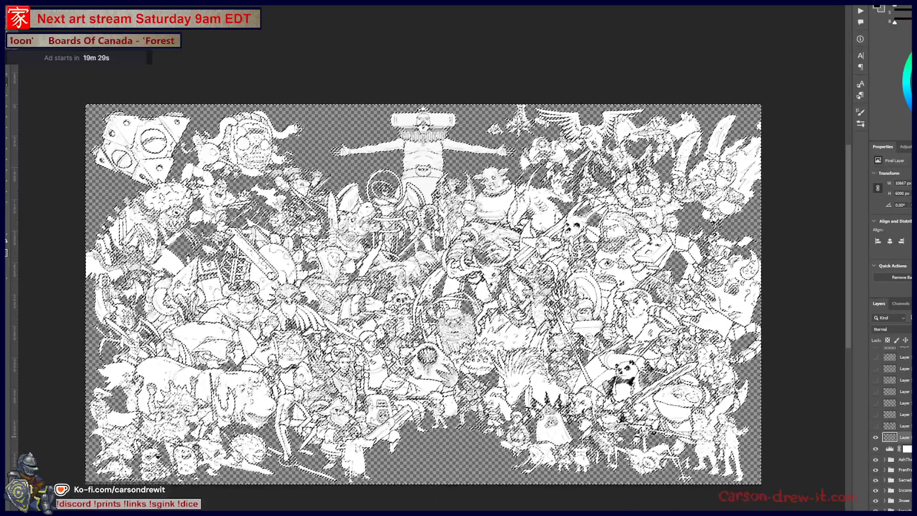
{"action": "key", "text": "ctrl+plus"}
{"action": "key", "text": "ctrl+plus"}
{"action": "key", "text": "ctrl+plus"}
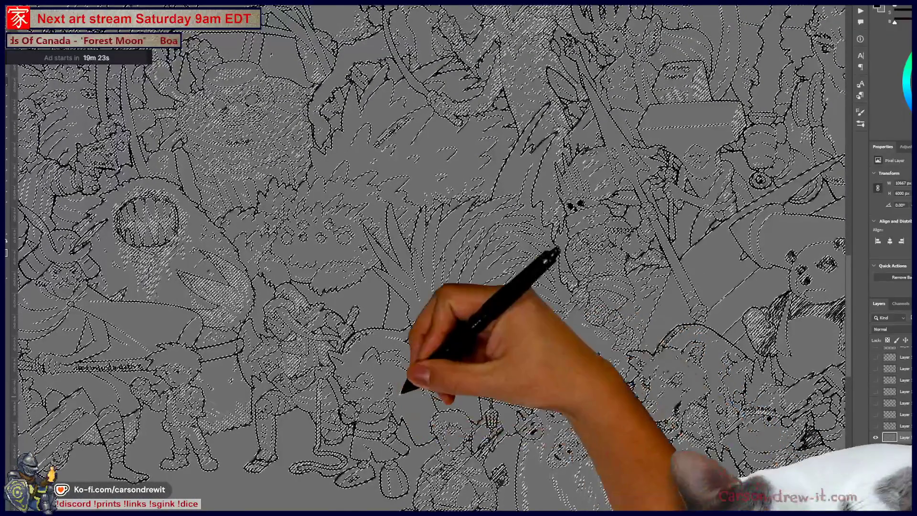
Step: Deselect the line art and drag the new layer to the top of the stack
{"action": "key", "text": "ctrl+plus"}
{"action": "key", "text": "ctrl+plus"}
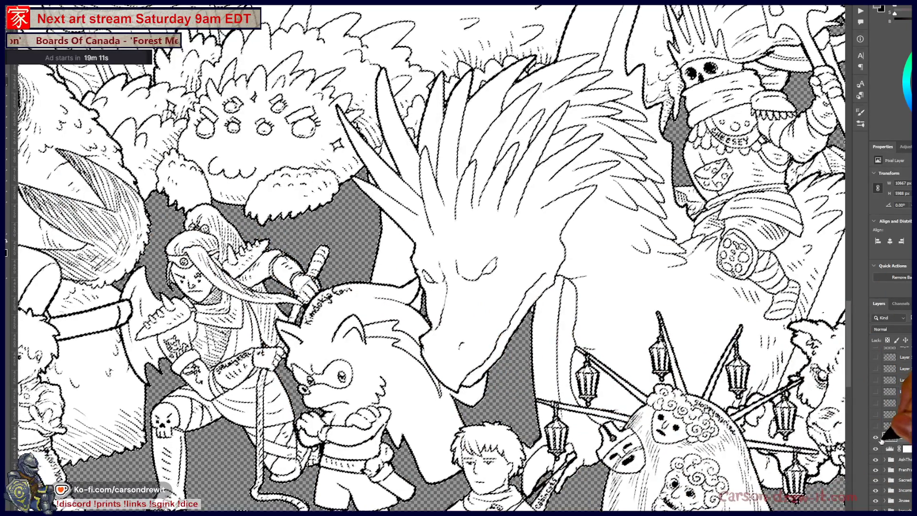
{"action": "key", "text": "ctrl+d"}
{"action": "mouse_move", "coordinate": [890, 426]}
{"action": "left_mouse_down"}
{"action": "mouse_move", "coordinate": [887, 285]}
{"action": "mouse_move", "coordinate": [876, 499]}
{"action": "left_mouse_up"}
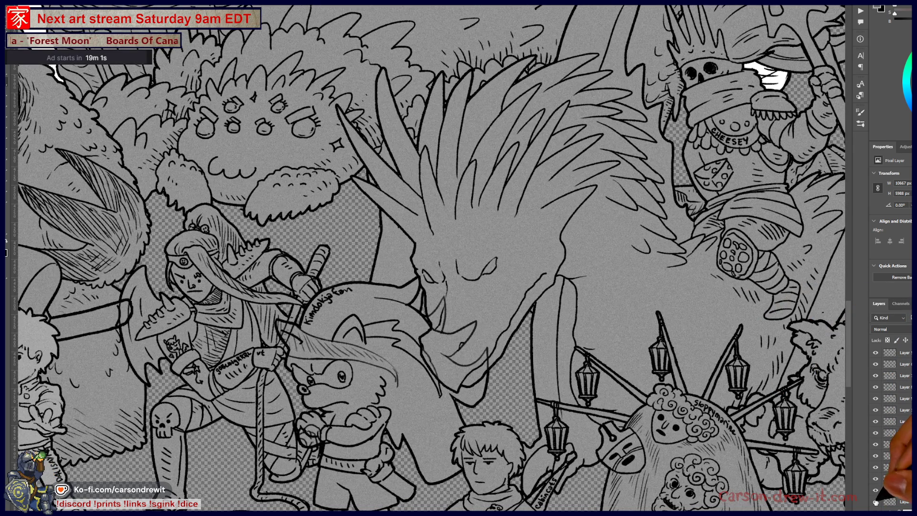
Step: Group the dinodan through KaseyS character folders and show the dark grey background layer
{"action": "scroll", "coordinate": [889, 477], "scroll_direction": "down", "scroll_amount": 2}
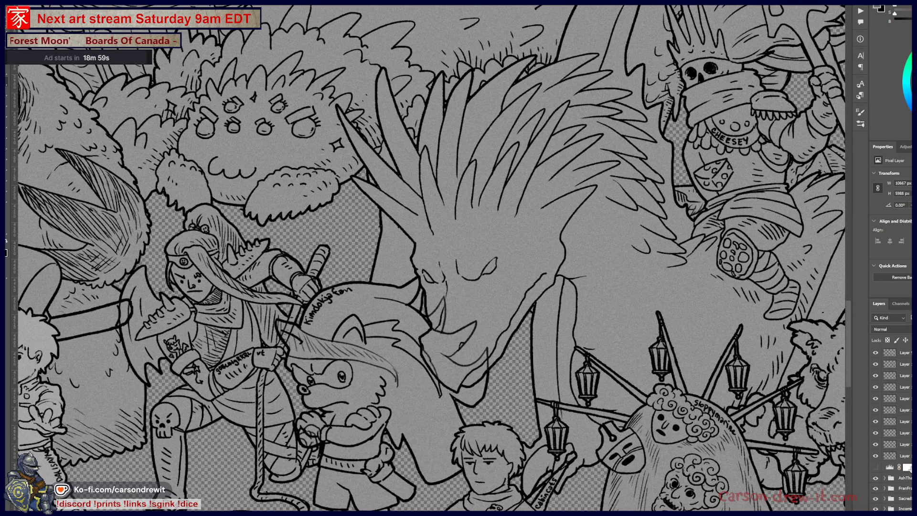
{"action": "left_click", "coordinate": [889, 467]}
{"action": "scroll", "coordinate": [891, 430], "scroll_direction": "down", "scroll_amount": 5}
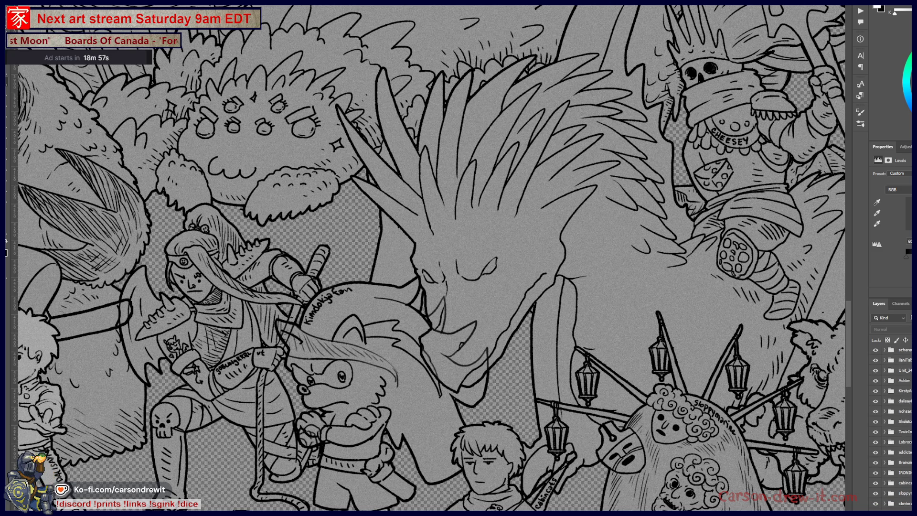
{"action": "scroll", "coordinate": [891, 430], "scroll_direction": "down", "scroll_amount": 5}
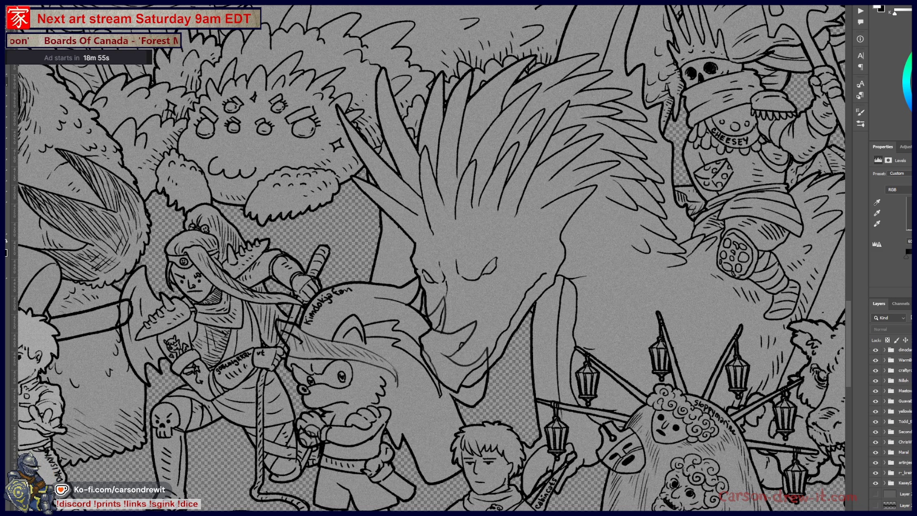
{"action": "left_click", "coordinate": [903, 483], "text": "shift"}
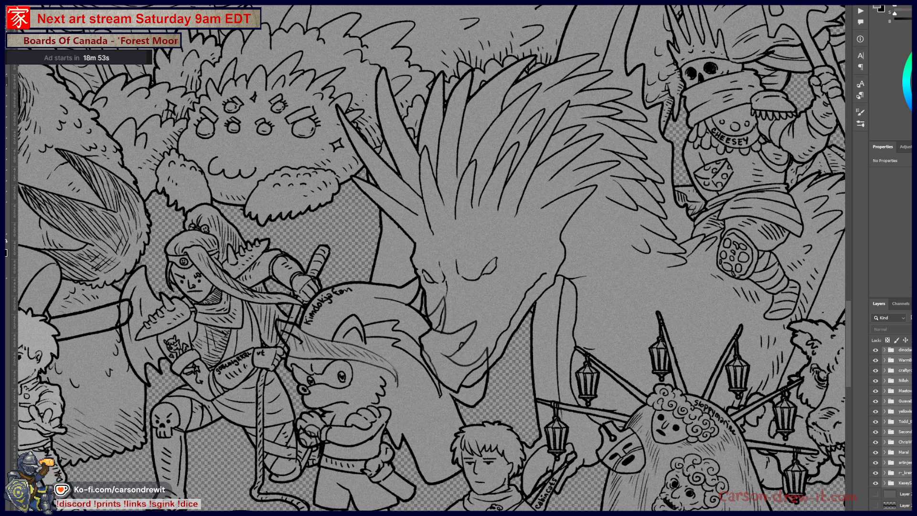
{"action": "key", "text": "ctrl+g"}
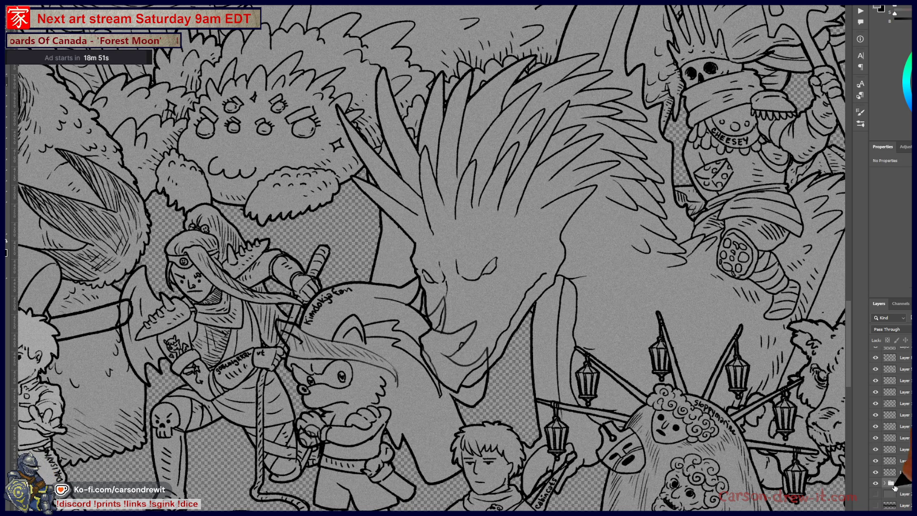
{"action": "left_click", "coordinate": [901, 495]}
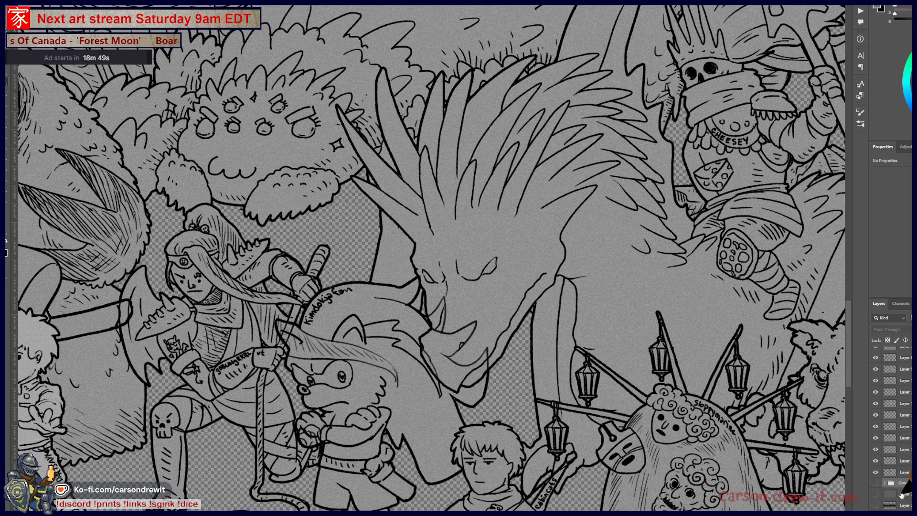
{"action": "left_click", "coordinate": [876, 494]}
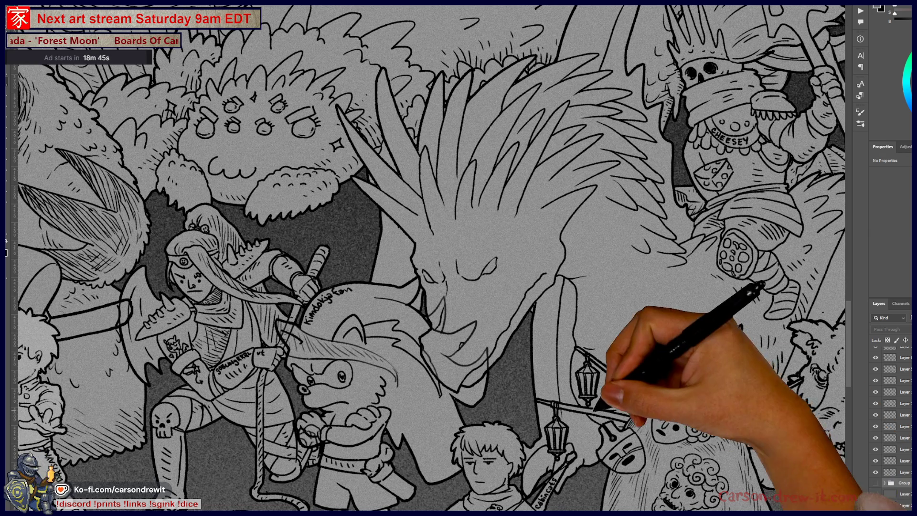
Step: Zoom and pan the canvas to bring the lower crowd of characters into view
{"action": "scroll", "coordinate": [449, 373], "scroll_direction": "down", "scroll_amount": 10}
{"action": "scroll", "coordinate": [450, 373], "scroll_direction": "up", "scroll_amount": 2}
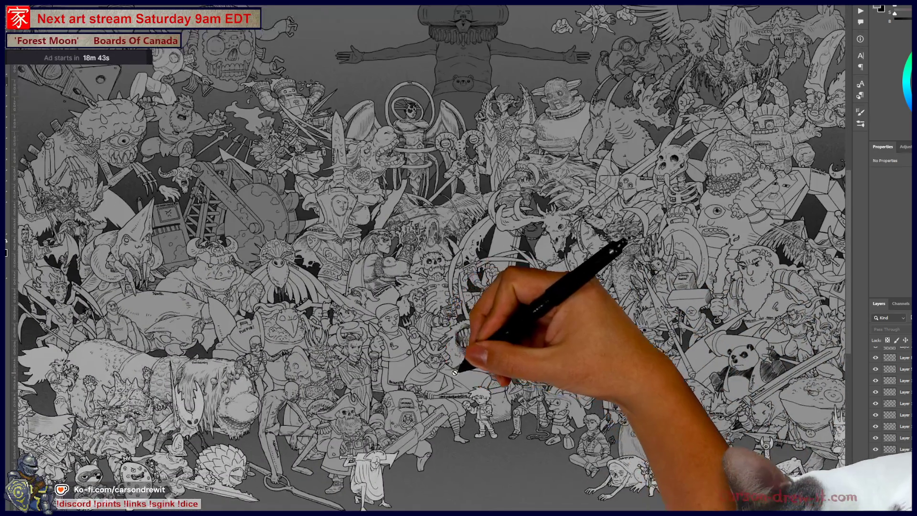
{"action": "scroll", "coordinate": [520, 335], "scroll_direction": "up", "scroll_amount": 5}
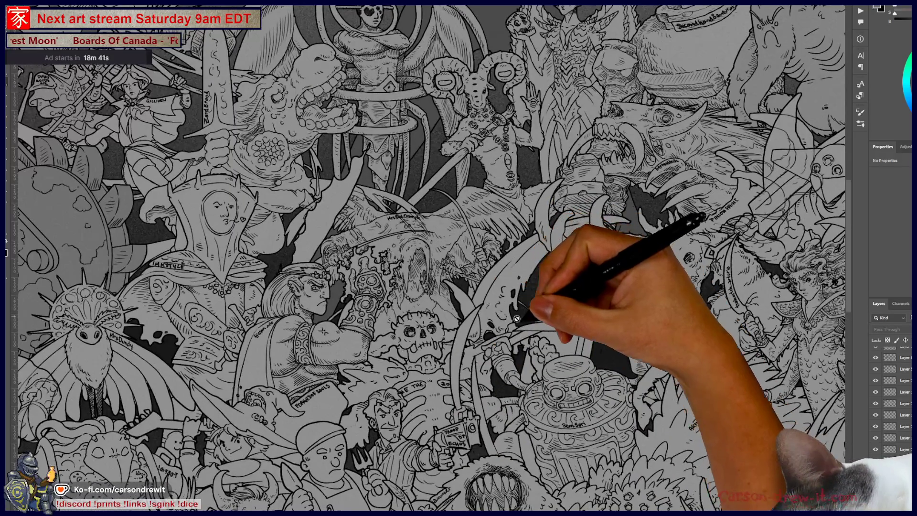
{"action": "scroll", "coordinate": [514, 313], "scroll_direction": "down", "scroll_amount": 4}
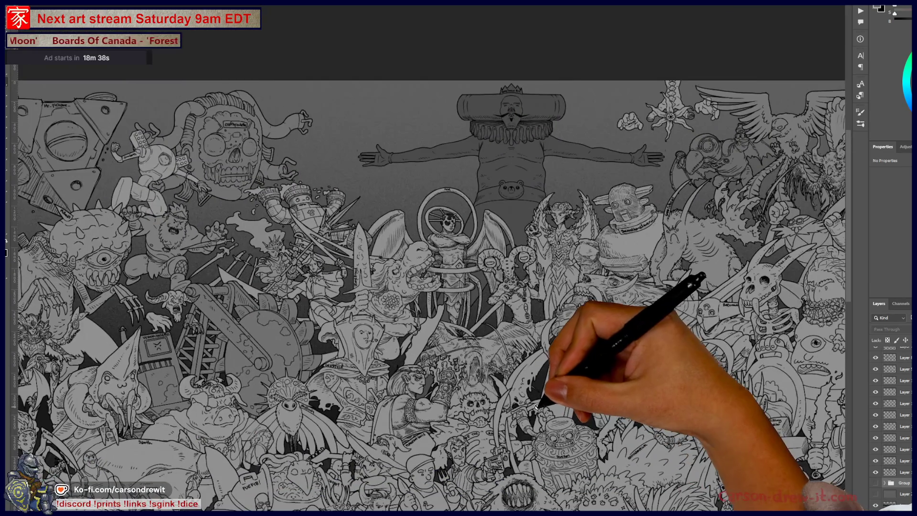
{"action": "scroll", "coordinate": [539, 405], "scroll_direction": "up", "scroll_amount": 2}
{"action": "scroll", "coordinate": [540, 405], "scroll_direction": "down", "scroll_amount": 4}
{"action": "scroll", "coordinate": [543, 409], "scroll_direction": "up", "scroll_amount": 5}
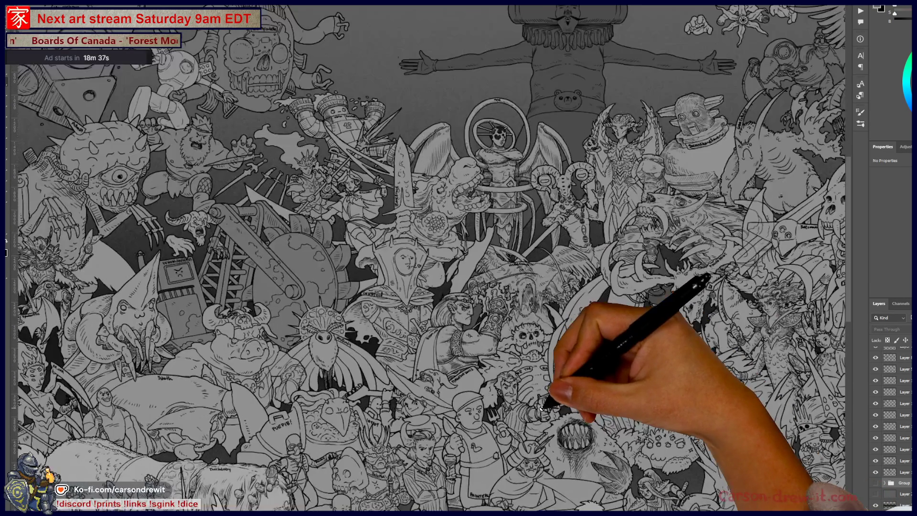
{"action": "scroll", "coordinate": [542, 408], "scroll_direction": "up", "scroll_amount": 5}
{"action": "scroll", "coordinate": [503, 269], "scroll_direction": "up", "scroll_amount": 1}
{"action": "scroll", "coordinate": [503, 269], "scroll_direction": "down", "scroll_amount": 5}
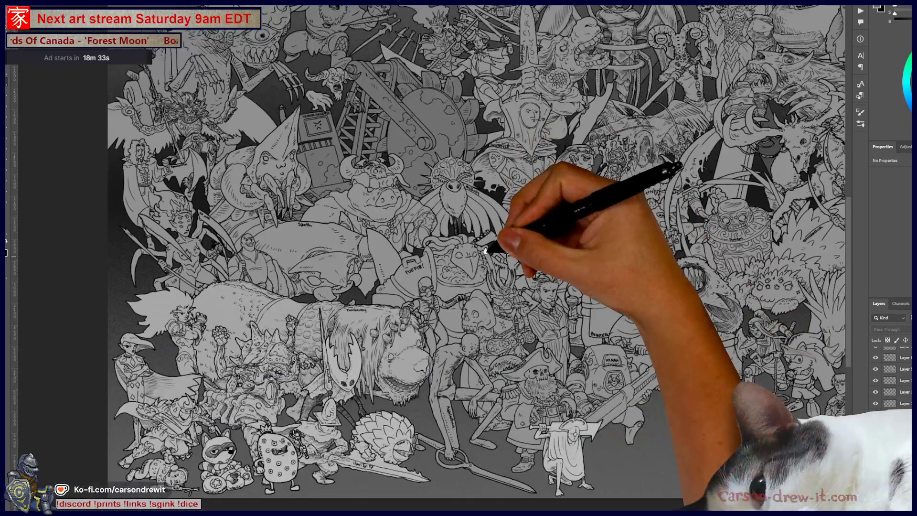
{"action": "scroll", "coordinate": [483, 263], "scroll_direction": "up", "scroll_amount": 2}
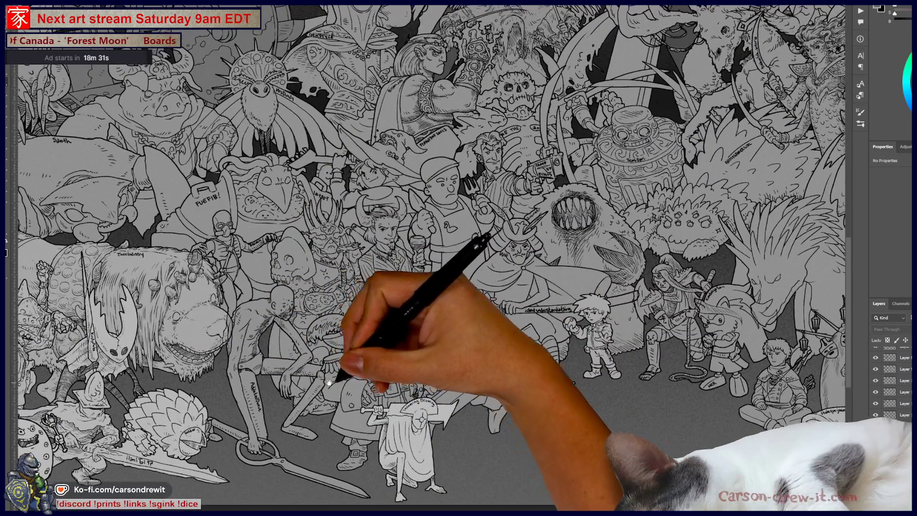
{"action": "left_click_drag", "start_coordinate": [328, 382], "coordinate": [194, 420]}
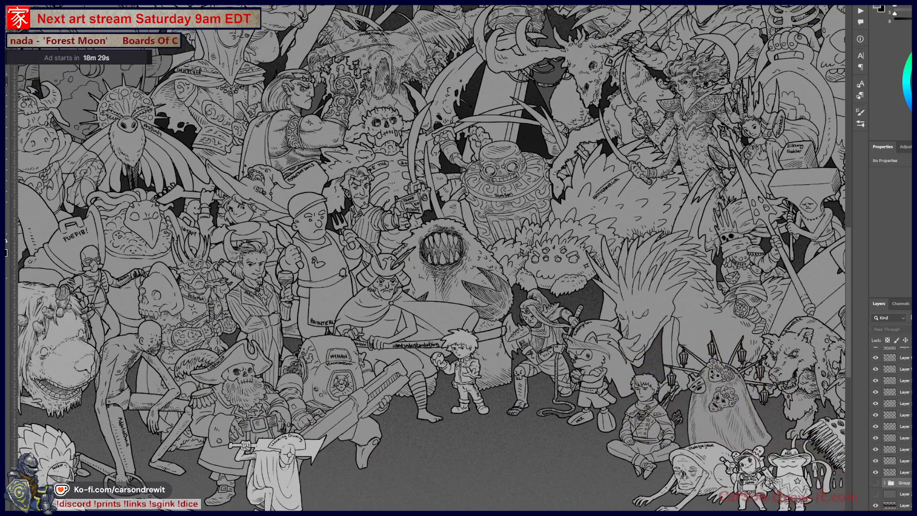
Step: Step through the layer stack with Alt+] and Alt+[, then open the foreground Color Picker
{"action": "key", "text": "alt+]"}
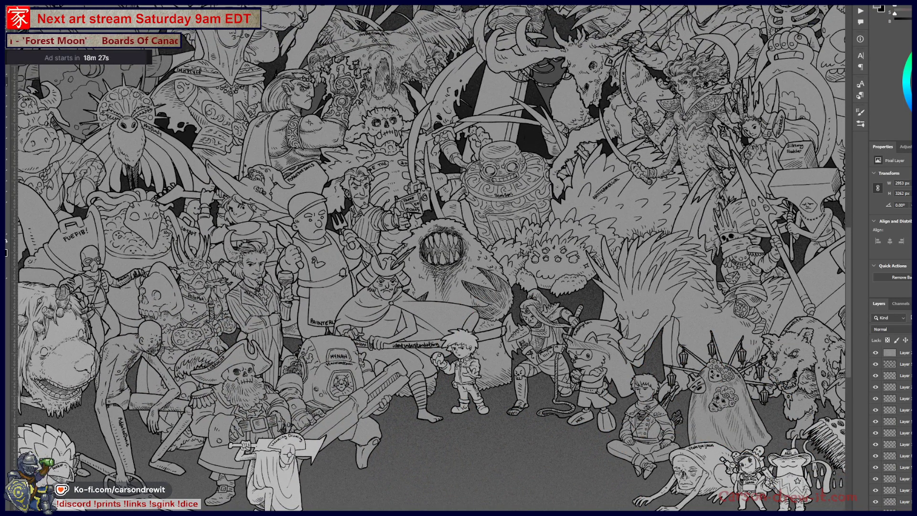
{"action": "key", "text": "alt+["}
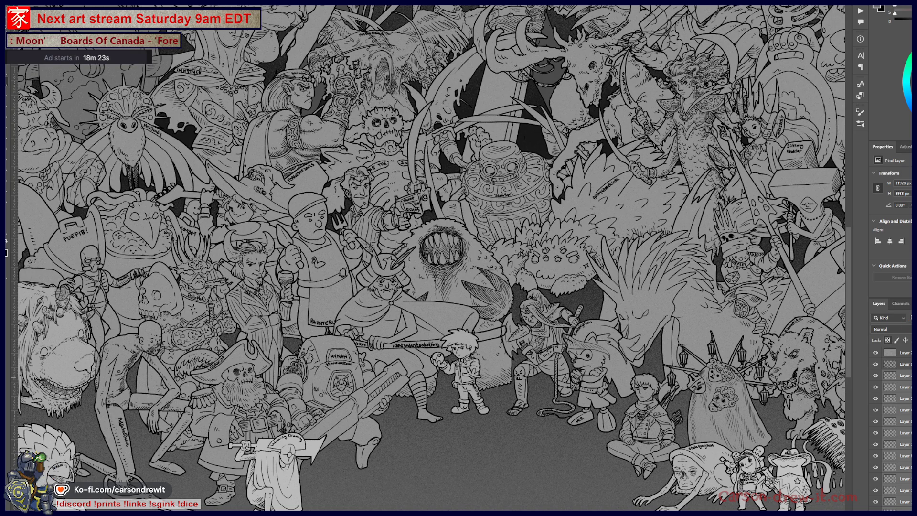
{"action": "key", "text": "alt+["}
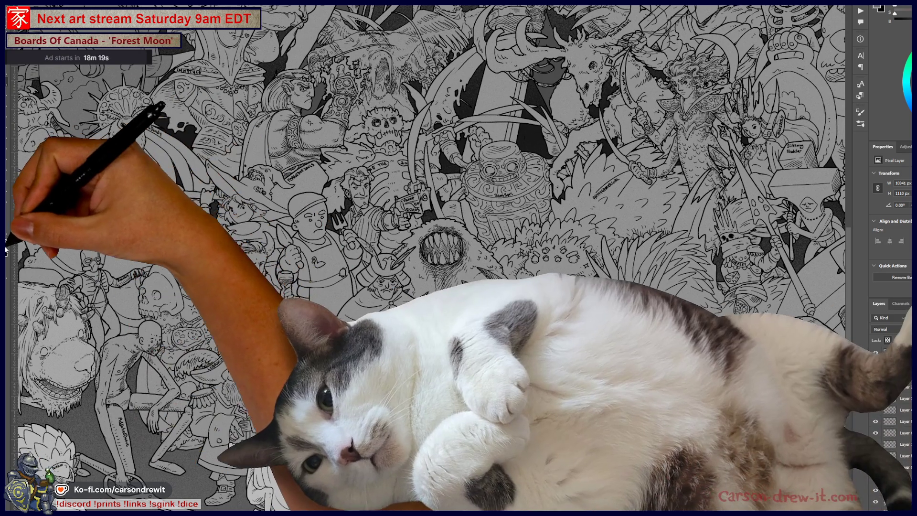
{"action": "left_click", "coordinate": [6, 249]}
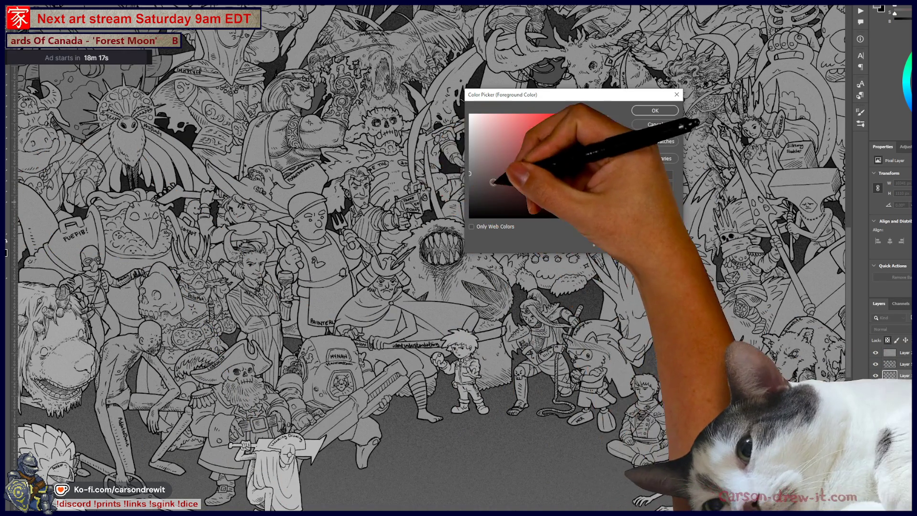
Step: Enter 818181 in the hex field and confirm the neutral mid-grey foreground colour
{"action": "type", "text": "818181"}
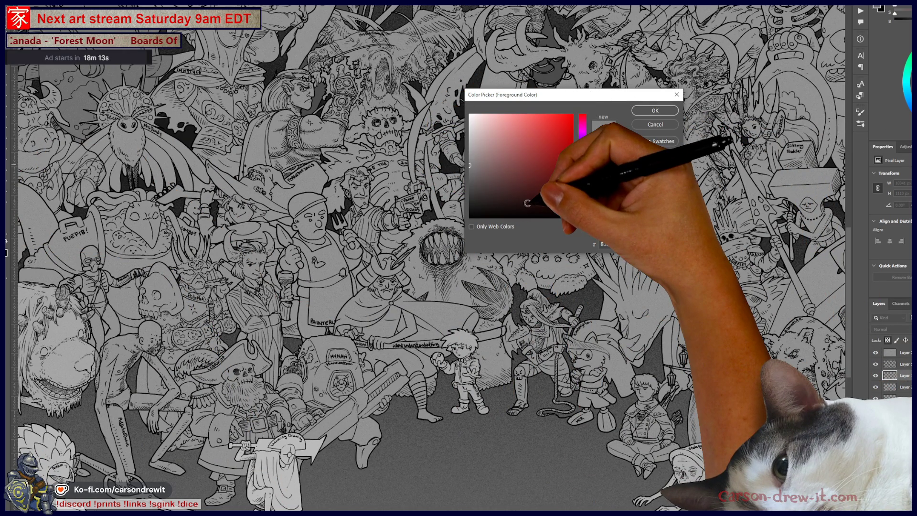
{"action": "key", "text": "Tab"}
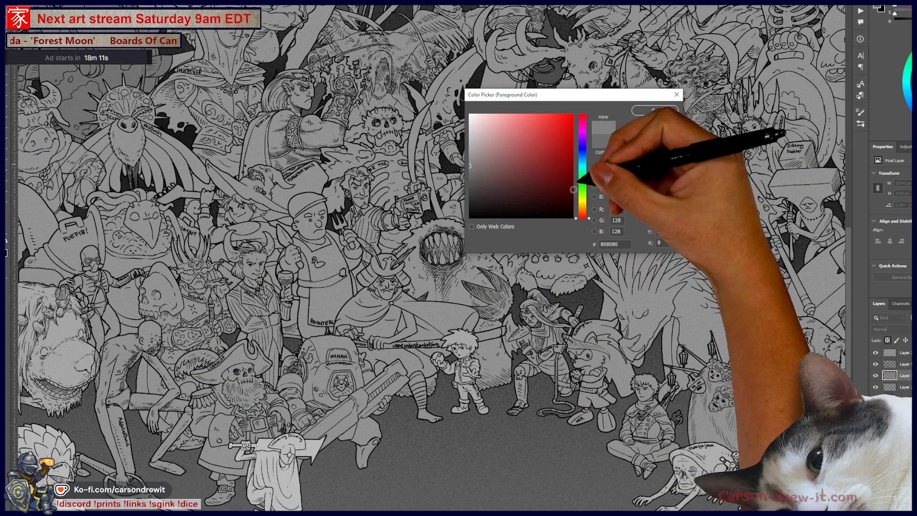
{"action": "key", "text": "Return"}
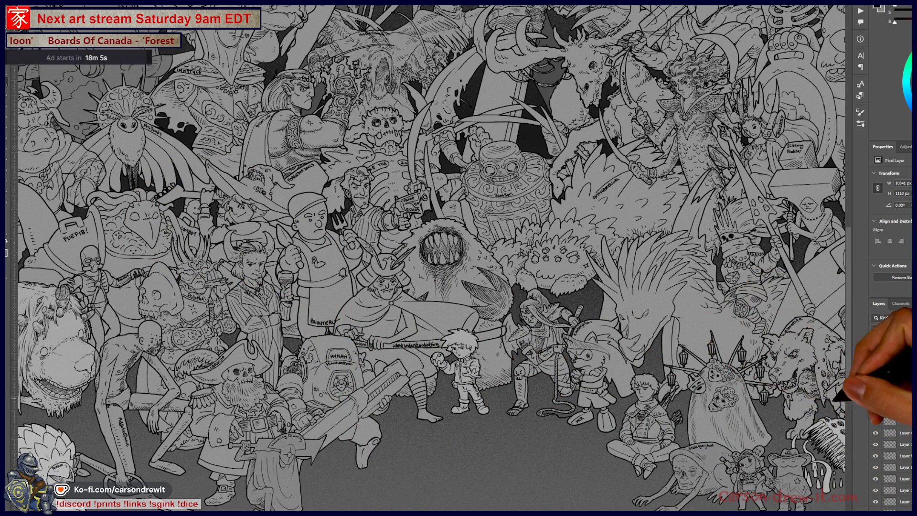
Step: Select each layer in turn down the stack to inspect its content
{"action": "left_click", "coordinate": [908, 387]}
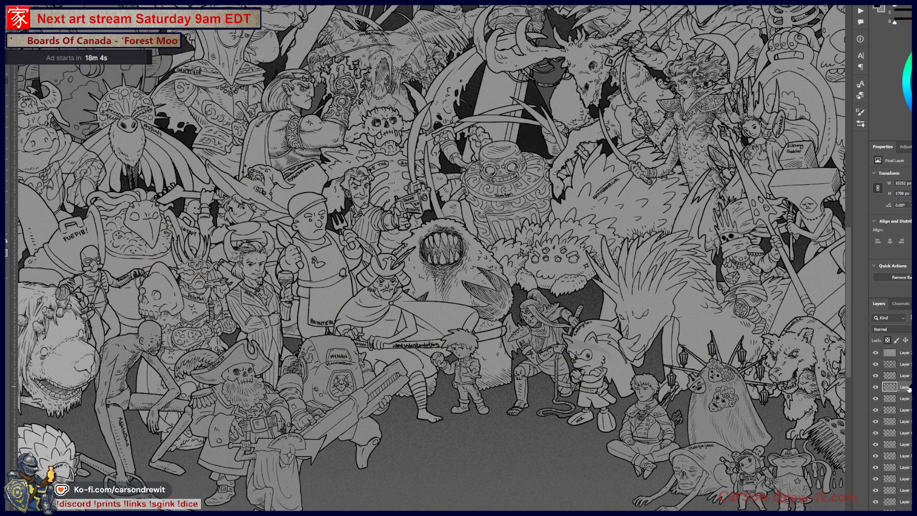
{"action": "left_click", "coordinate": [908, 400]}
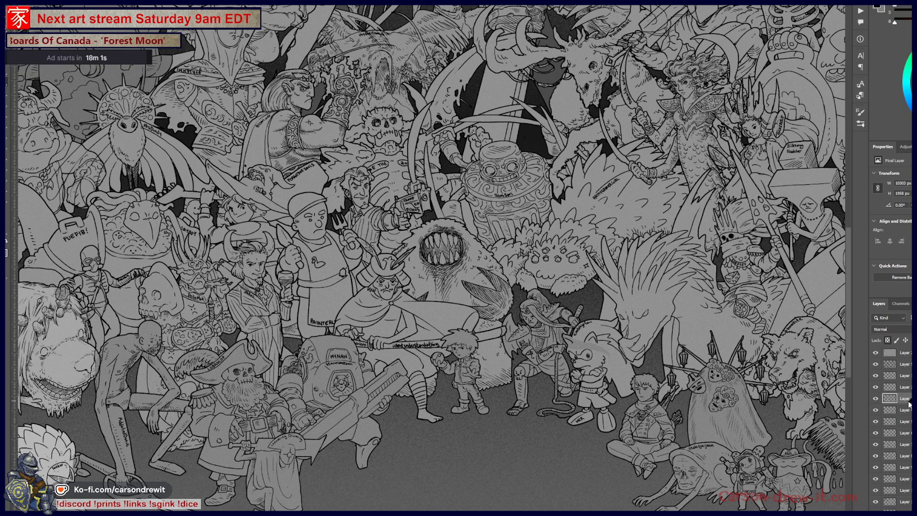
{"action": "left_click", "coordinate": [907, 410]}
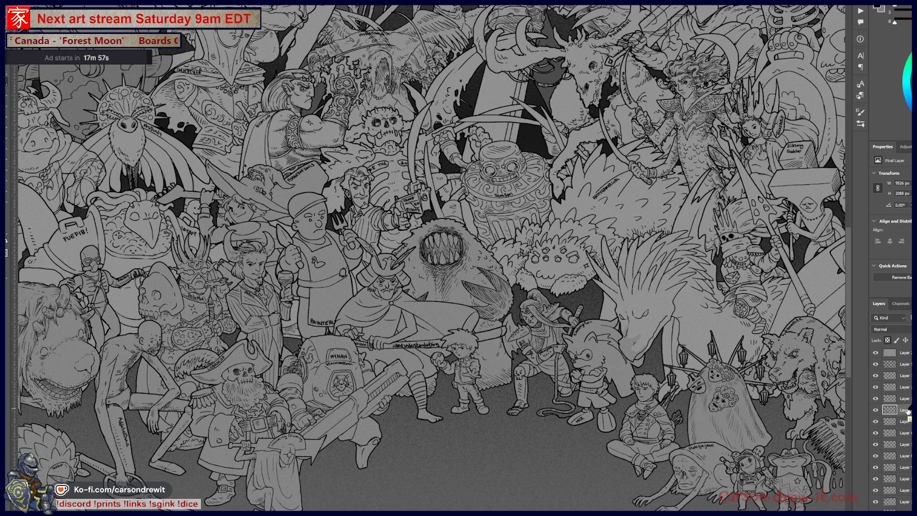
{"action": "left_click", "coordinate": [908, 421]}
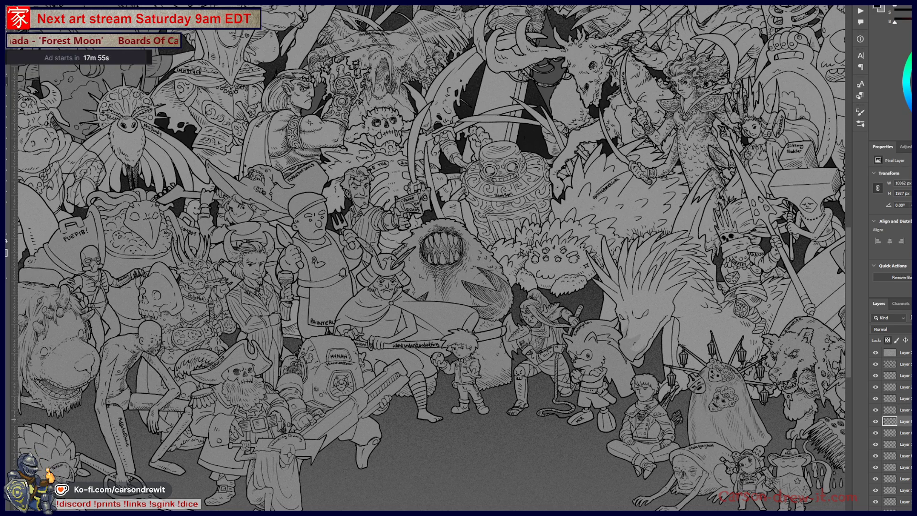
{"action": "left_click", "coordinate": [909, 433]}
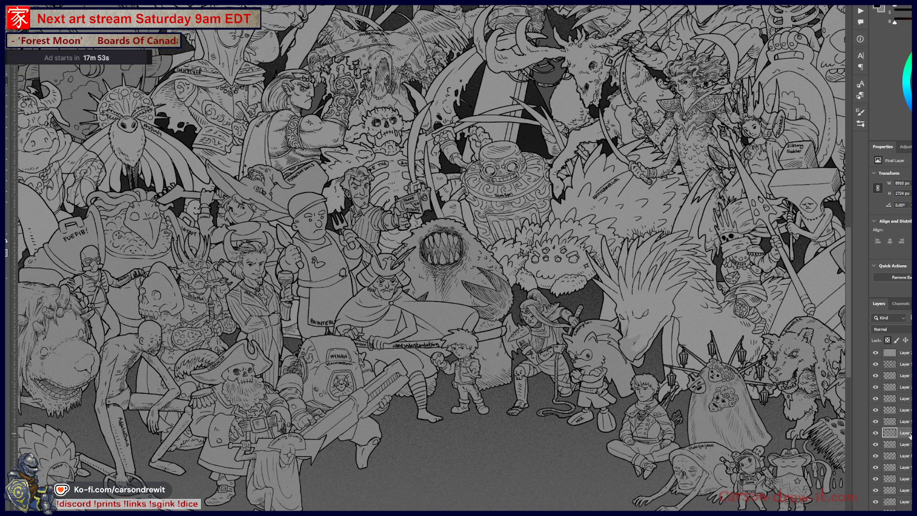
{"action": "left_click", "coordinate": [909, 444]}
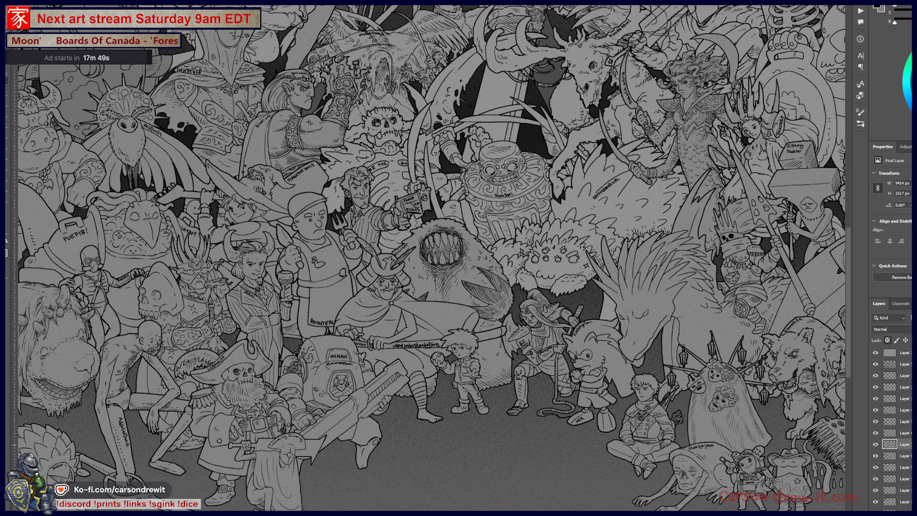
{"action": "left_click", "coordinate": [908, 456]}
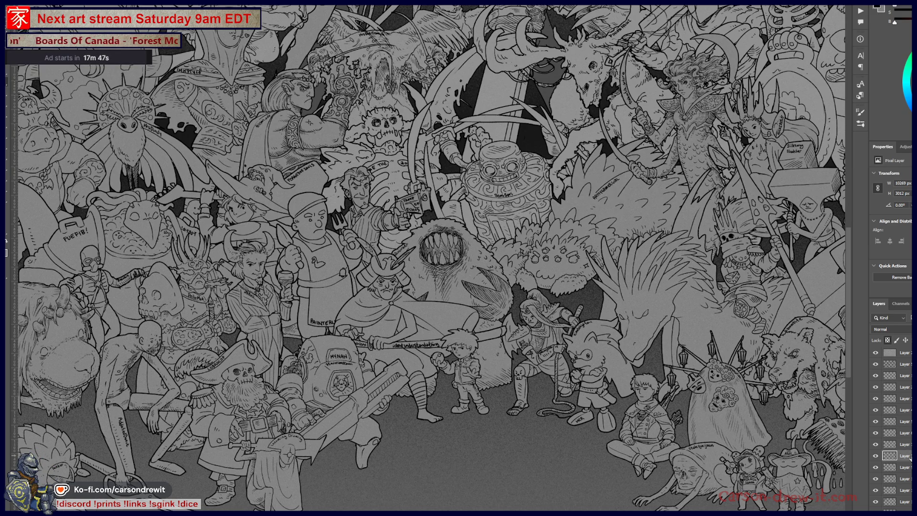
{"action": "left_click", "coordinate": [904, 468]}
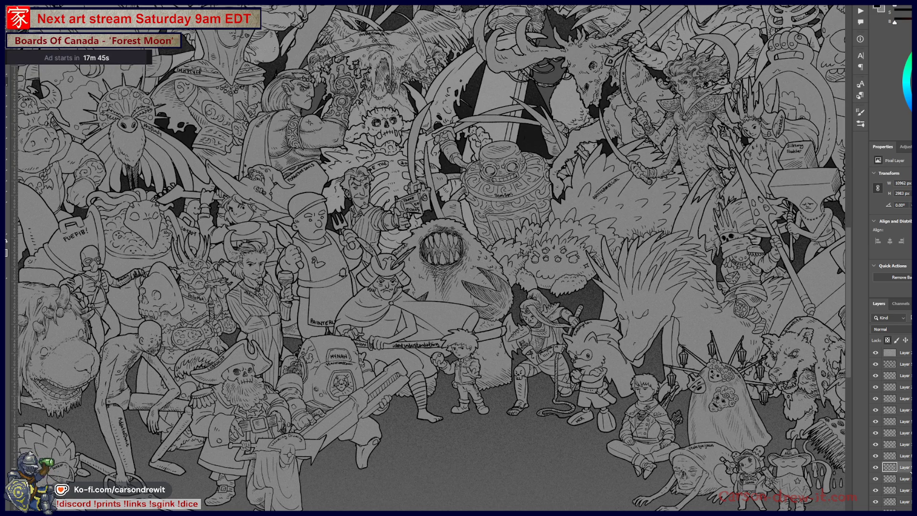
{"action": "left_click", "coordinate": [908, 479]}
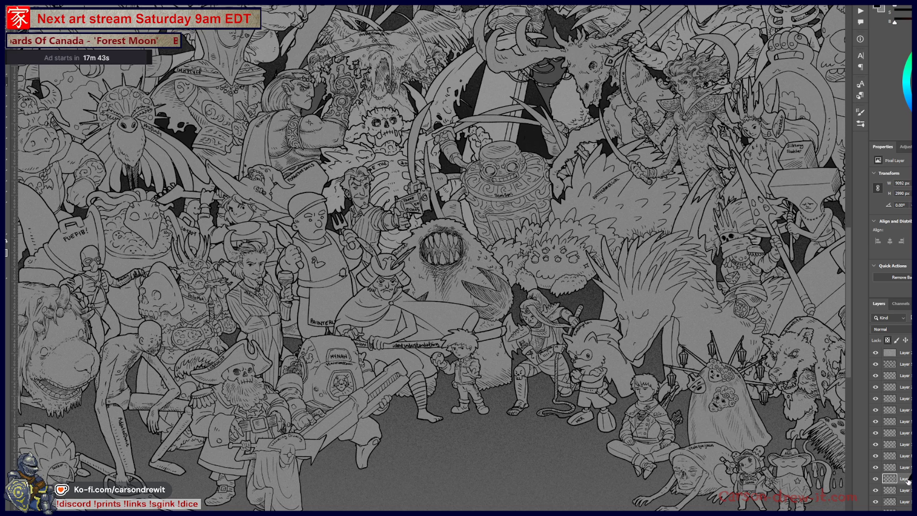
Step: Toggle visibility of the hooded figure and dark shading layers, leaving the shading hidden
{"action": "left_click", "coordinate": [875, 444]}
{"action": "left_click", "coordinate": [875, 443]}
{"action": "left_click", "coordinate": [875, 410]}
{"action": "left_click", "coordinate": [876, 410]}
{"action": "left_click", "coordinate": [876, 404]}
{"action": "left_click", "coordinate": [876, 404]}
{"action": "left_click", "coordinate": [876, 402]}
{"action": "left_click", "coordinate": [876, 402]}
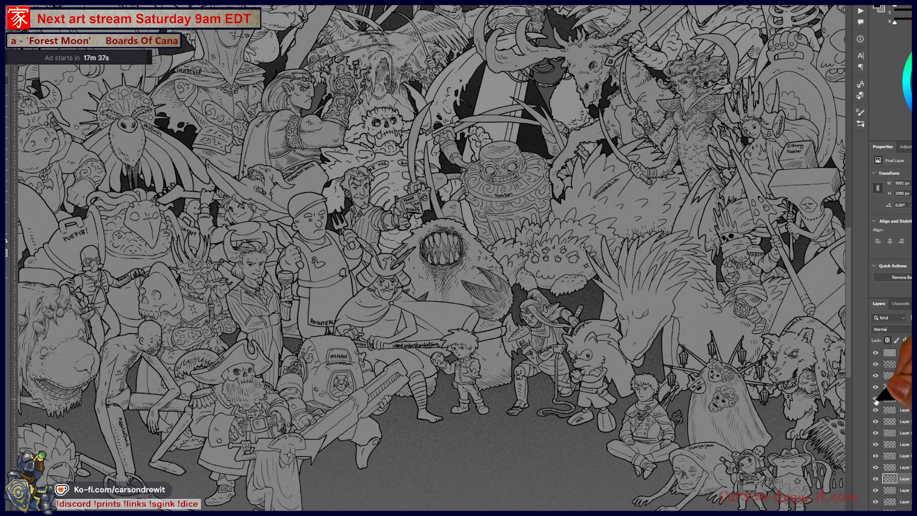
{"action": "left_click", "coordinate": [876, 402]}
{"action": "left_click", "coordinate": [876, 402]}
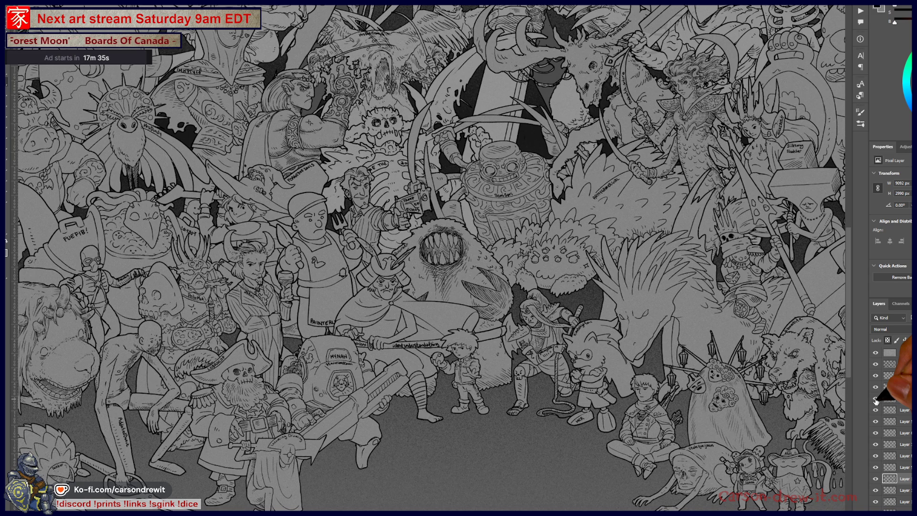
Step: Select a lower layer and drag it higher in the layer stack
{"action": "left_click", "coordinate": [889, 433]}
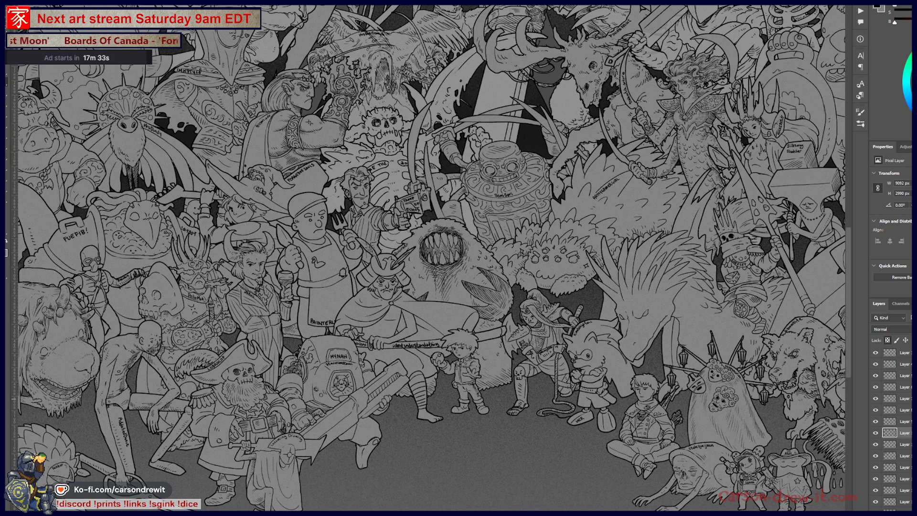
{"action": "left_click", "coordinate": [890, 444]}
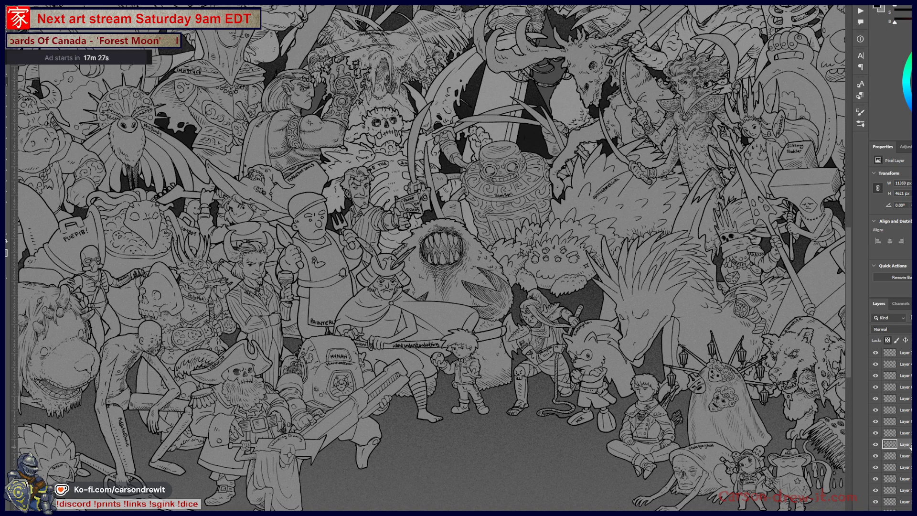
{"action": "mouse_move", "coordinate": [910, 448]}
{"action": "left_mouse_down"}
{"action": "mouse_move", "coordinate": [903, 422]}
{"action": "mouse_move", "coordinate": [876, 416]}
{"action": "left_mouse_up"}
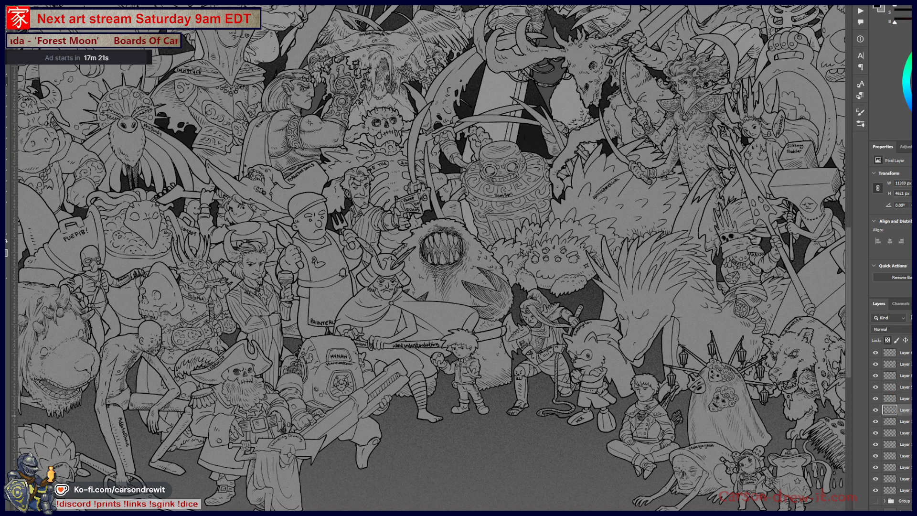
Step: Step down through the remaining layers, then fit the whole artwork on screen and zoom in
{"action": "left_click", "coordinate": [889, 422]}
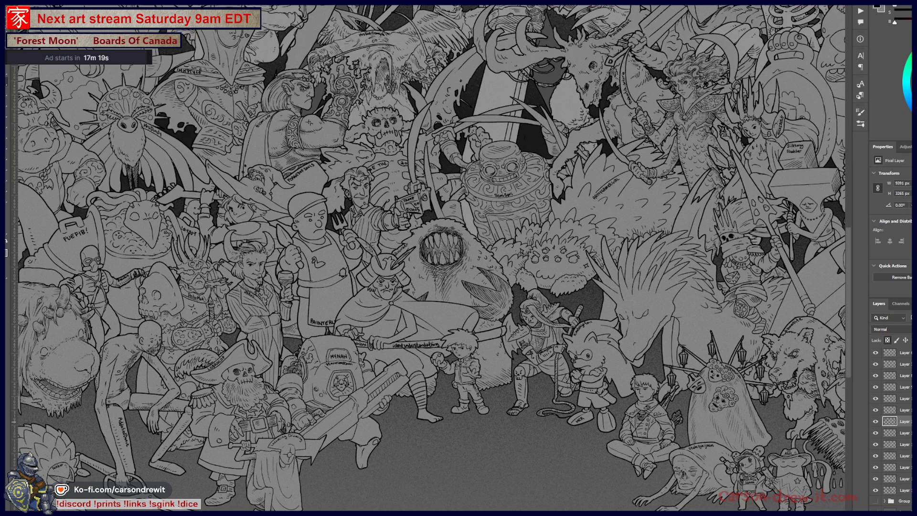
{"action": "left_click", "coordinate": [907, 434]}
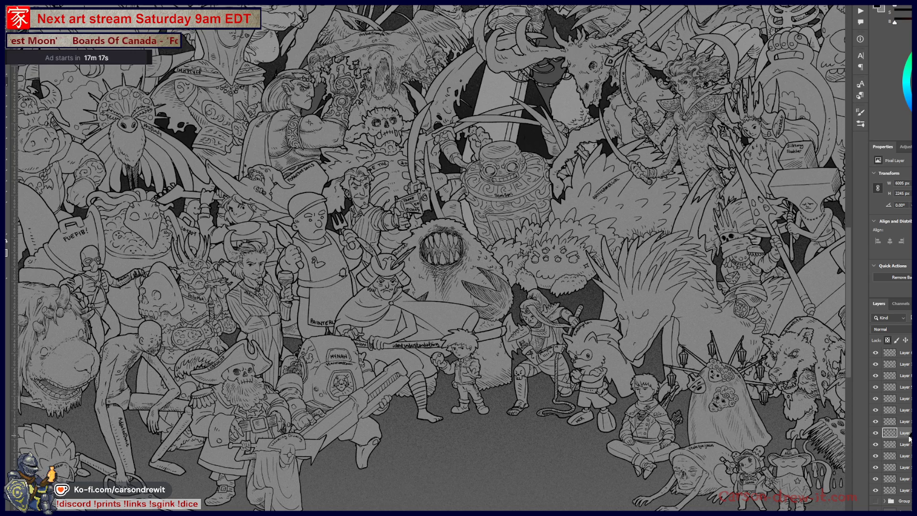
{"action": "left_click", "coordinate": [909, 445]}
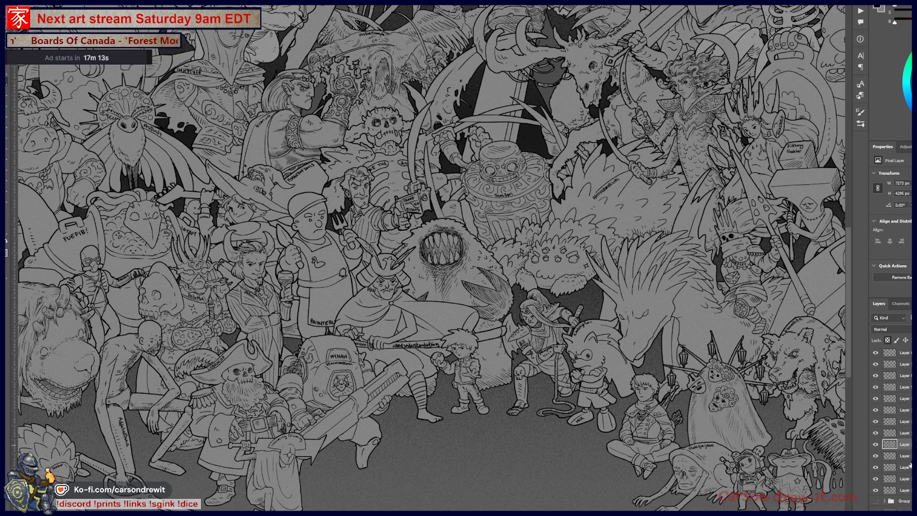
{"action": "left_click", "coordinate": [908, 457]}
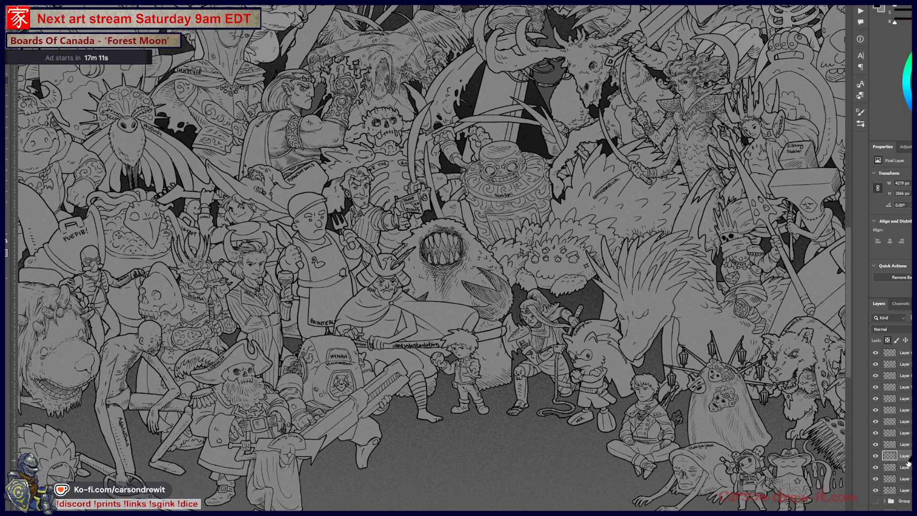
{"action": "left_click", "coordinate": [908, 469]}
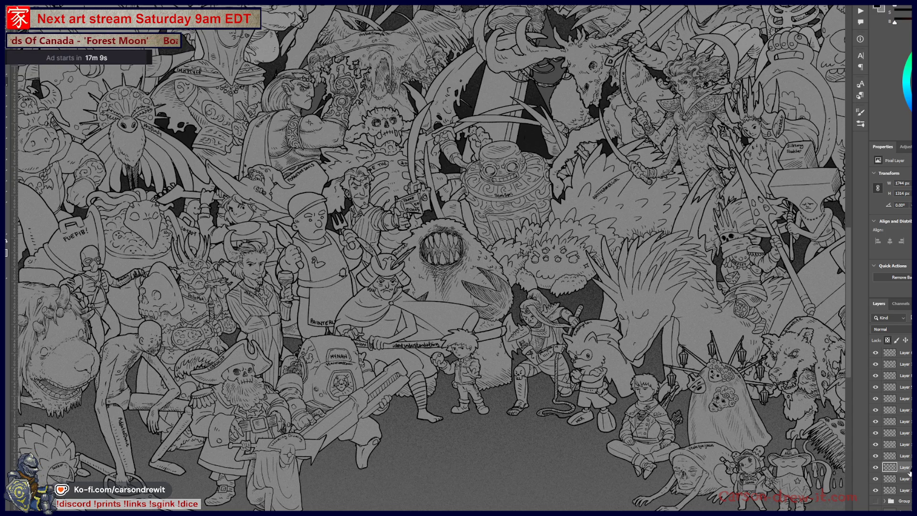
{"action": "left_click", "coordinate": [909, 478]}
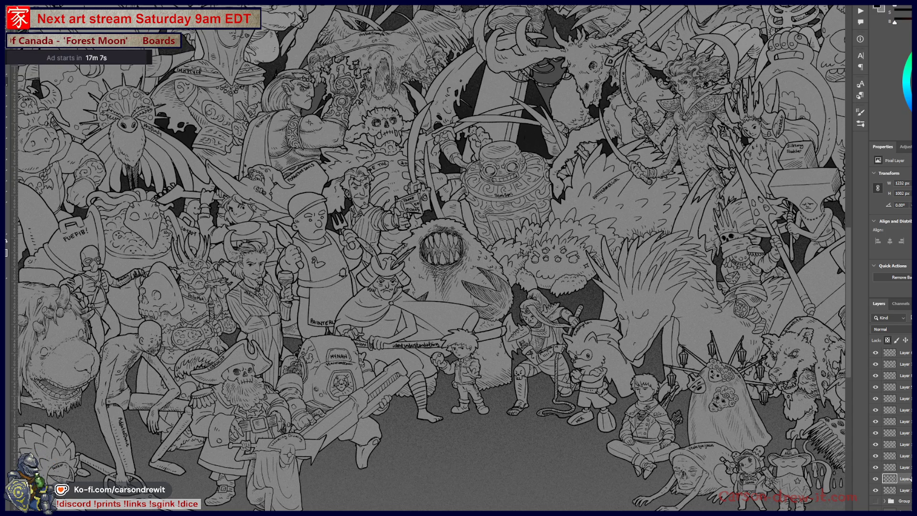
{"action": "left_click", "coordinate": [907, 491]}
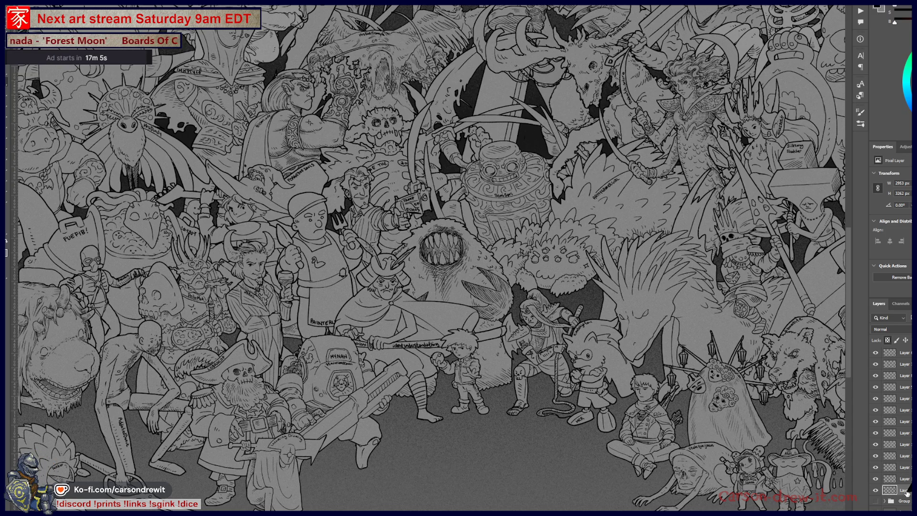
{"action": "key", "text": "ctrl+0"}
{"action": "key", "text": "ctrl+plus"}
{"action": "key", "text": "ctrl+plus"}
{"action": "key", "text": "ctrl+plus"}
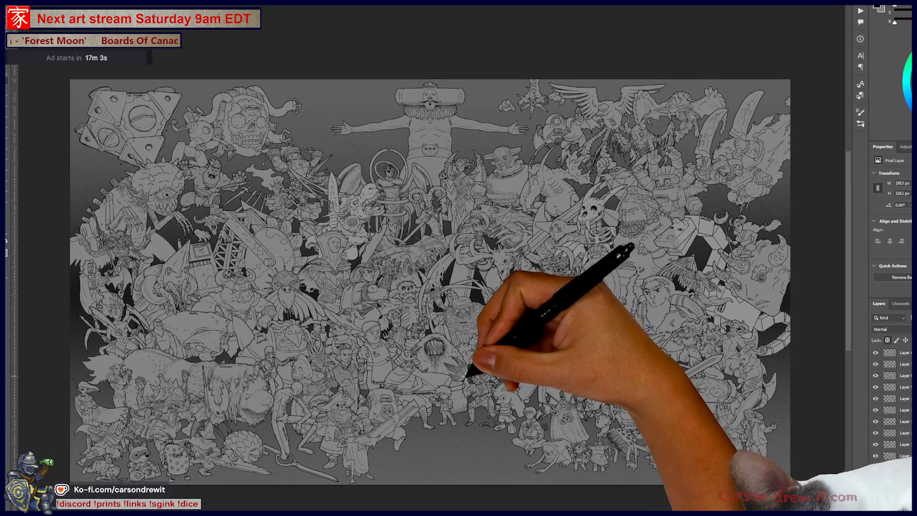
Step: Fit and pan the artwork, then step down the layers to select the wide, short layer
{"action": "key", "text": "ctrl+0"}
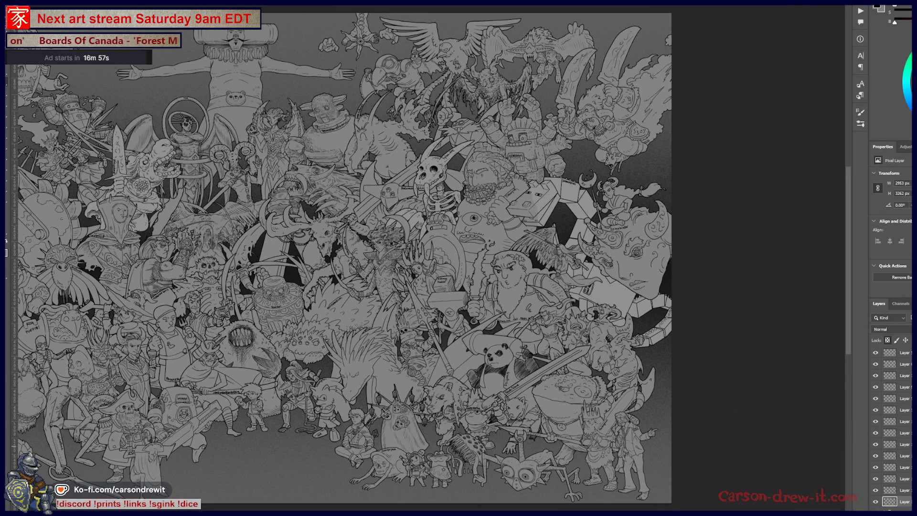
{"action": "scroll", "coordinate": [893, 430], "scroll_direction": "down", "scroll_amount": 2}
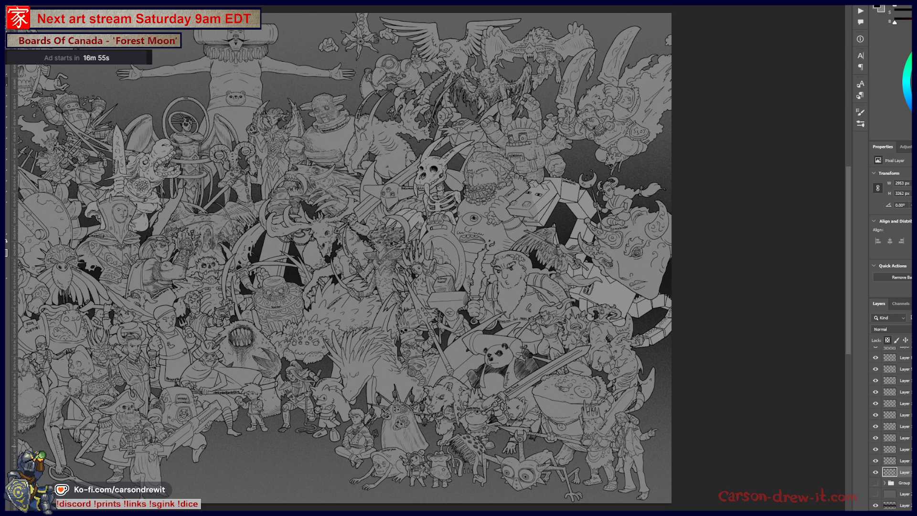
{"action": "scroll", "coordinate": [891, 425], "scroll_direction": "up", "scroll_amount": 1}
{"action": "left_click", "coordinate": [909, 394]}
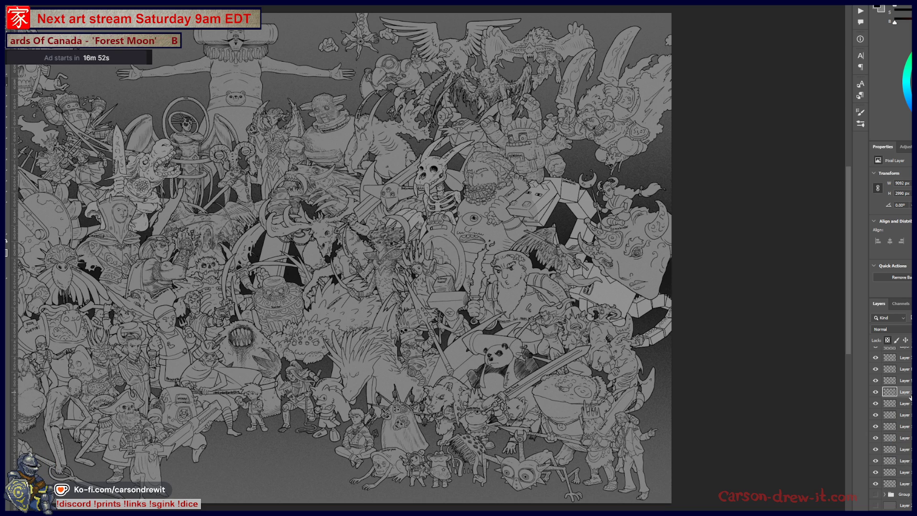
{"action": "left_click_drag", "start_coordinate": [380, 296], "coordinate": [571, 308]}
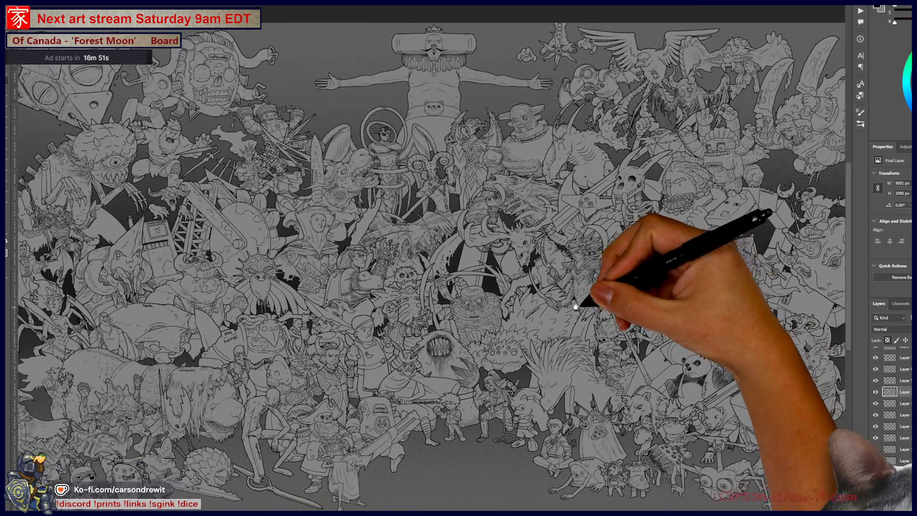
{"action": "scroll", "coordinate": [571, 308], "scroll_direction": "down", "scroll_amount": 3}
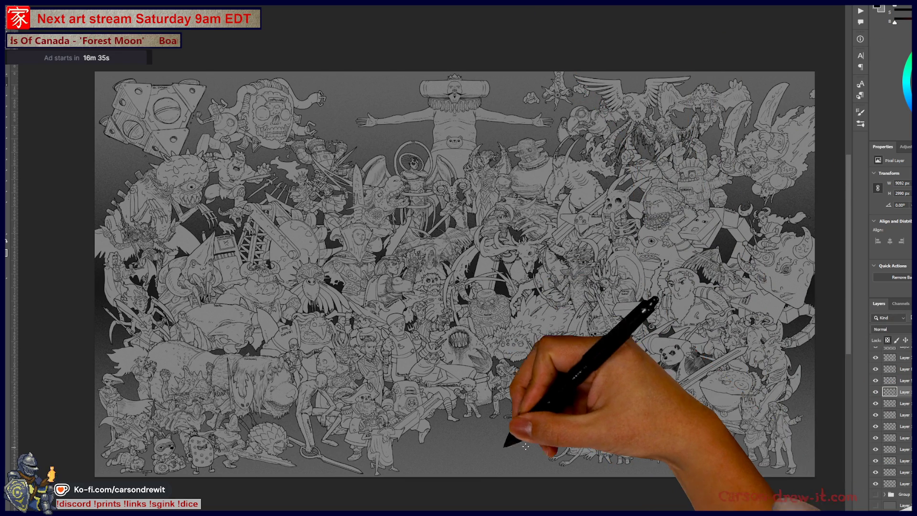
{"action": "scroll", "coordinate": [893, 430], "scroll_direction": "down", "scroll_amount": 1}
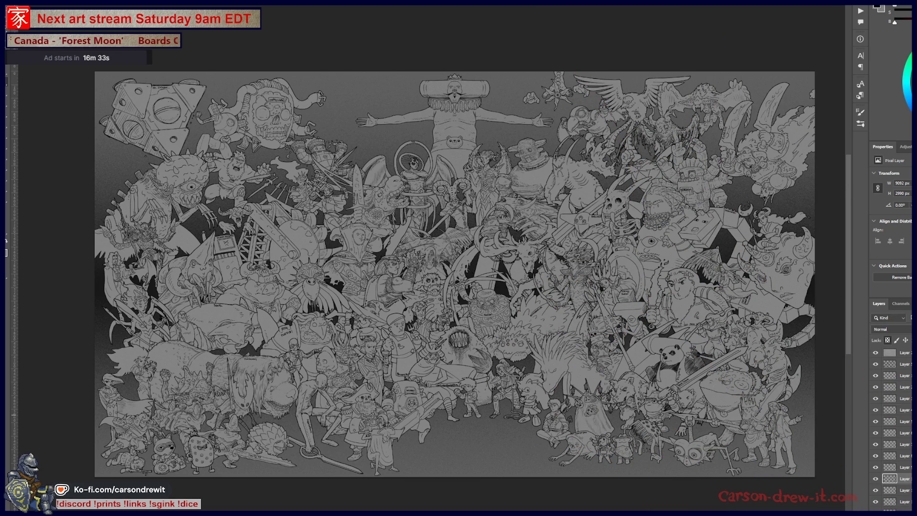
{"action": "key", "text": "alt+bracketleft"}
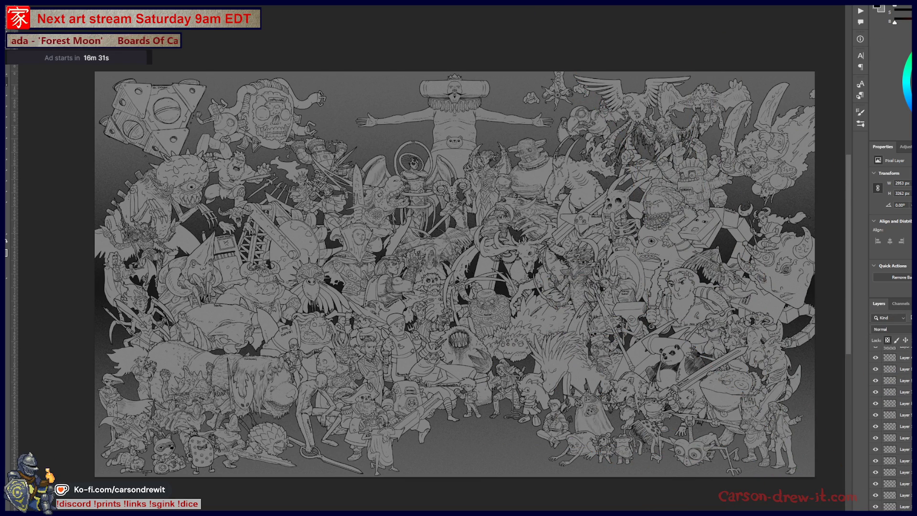
{"action": "key", "text": "alt+bracketleft"}
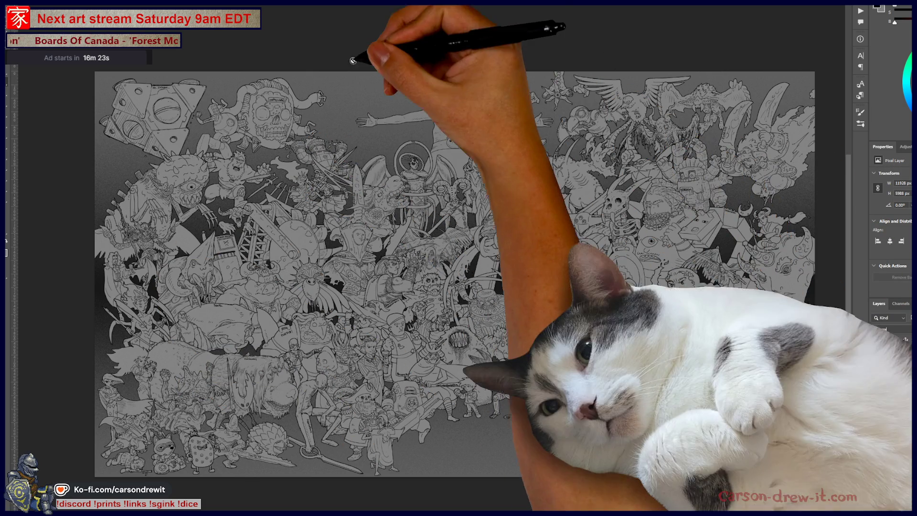
{"action": "key", "text": "alt+bracketleft"}
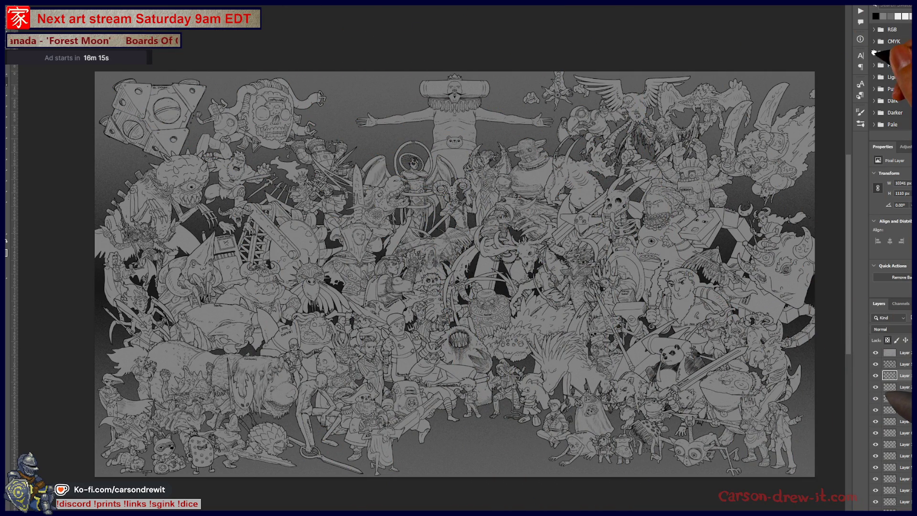
Step: Expand and collapse the Grayscale swatch set, then step up and back down one layer
{"action": "left_click", "coordinate": [874, 53]}
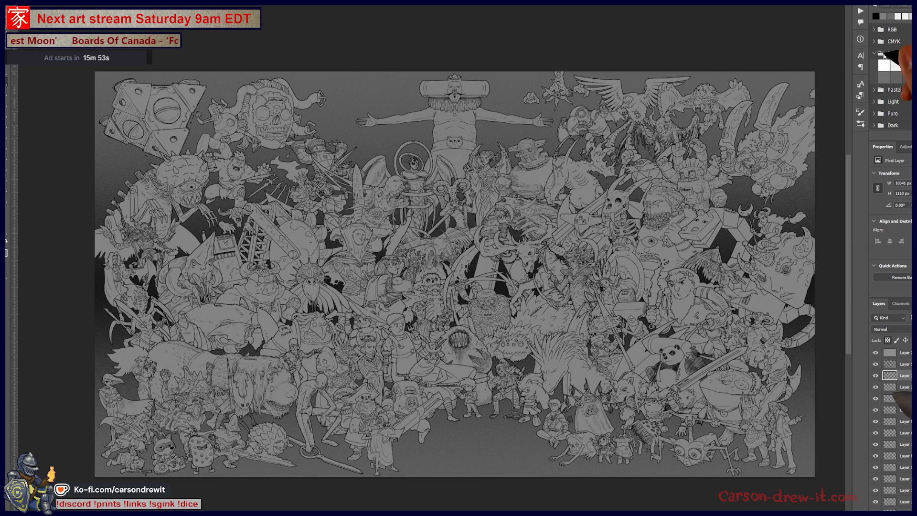
{"action": "left_click", "coordinate": [874, 53]}
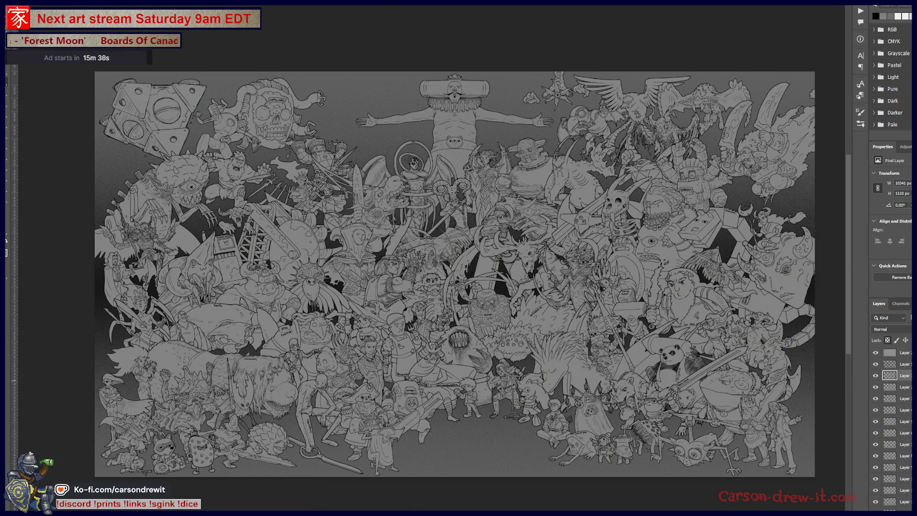
{"action": "key", "text": "alt+bracketright"}
{"action": "key", "text": "alt+bracketright"}
{"action": "key", "text": "alt+bracketright"}
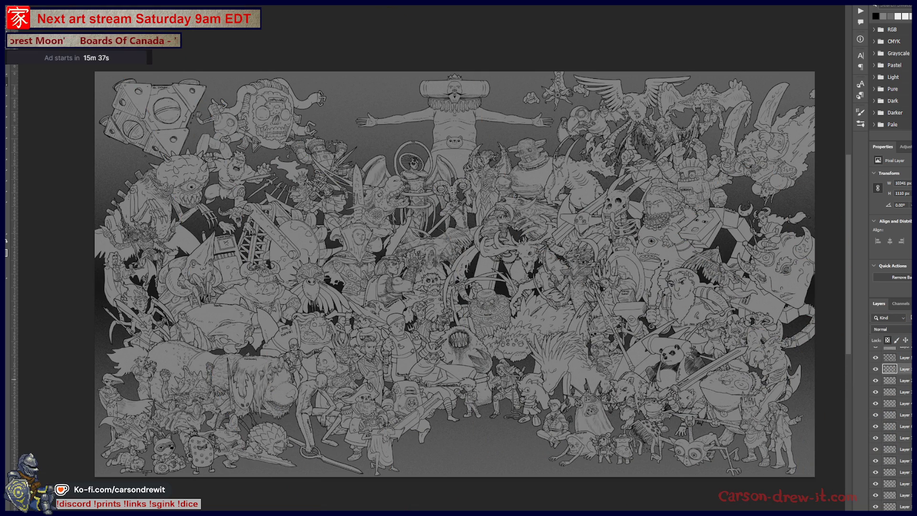
{"action": "key", "text": "alt+bracketleft"}
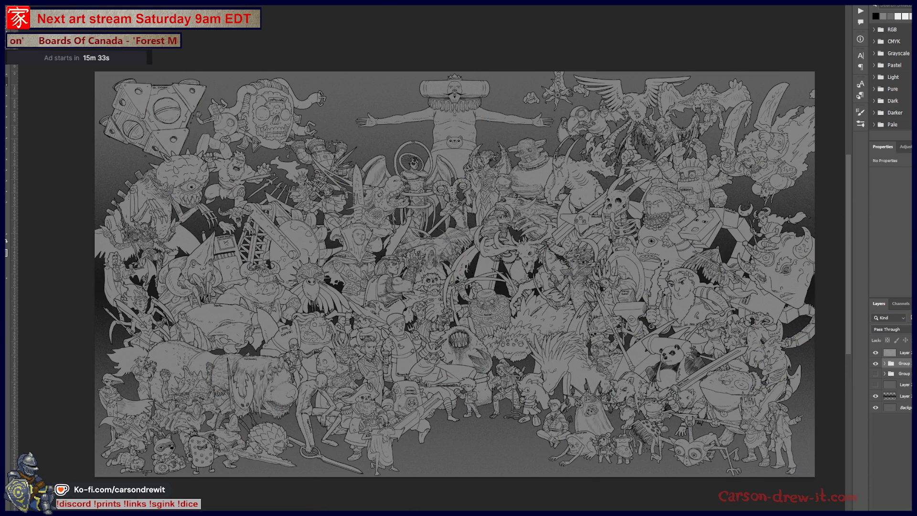
Step: Hide the line art, the dark gradient and the bottom grey background layers
{"action": "left_click", "coordinate": [890, 368]}
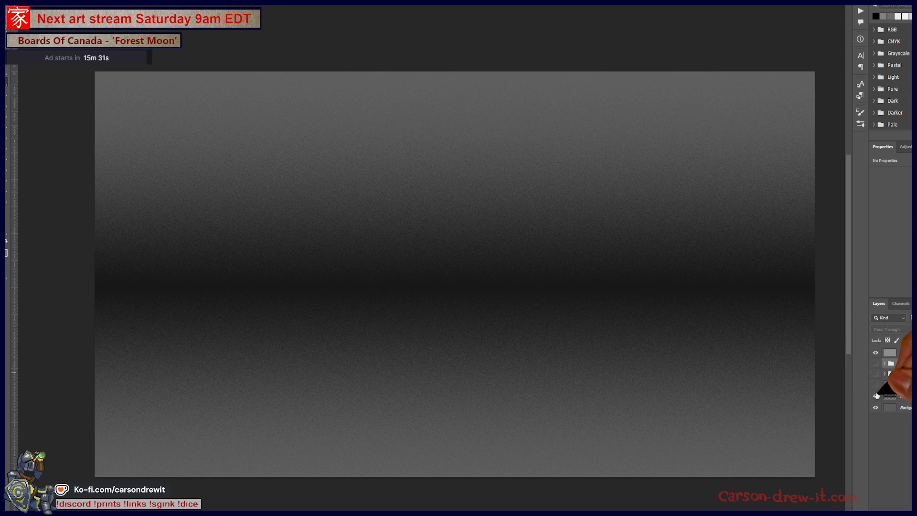
{"action": "left_click", "coordinate": [876, 394]}
{"action": "key", "text": "ctrl+plus"}
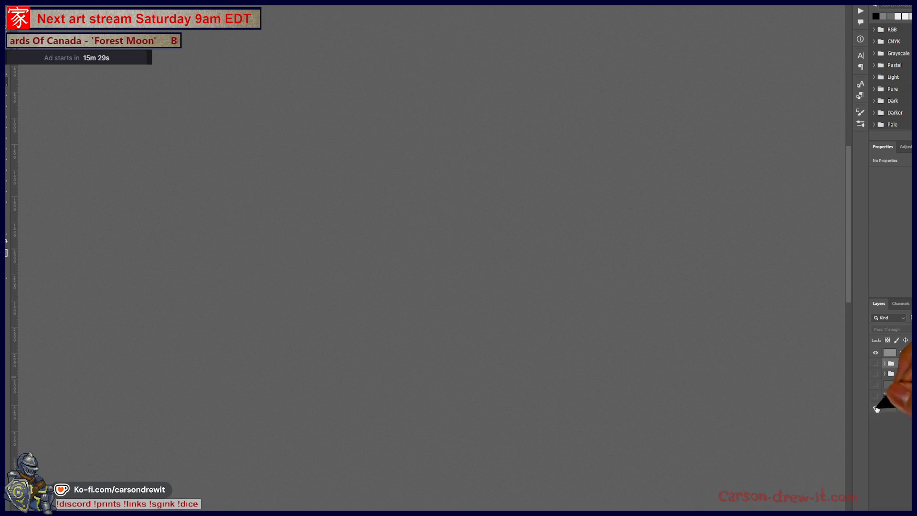
{"action": "left_click", "coordinate": [875, 407]}
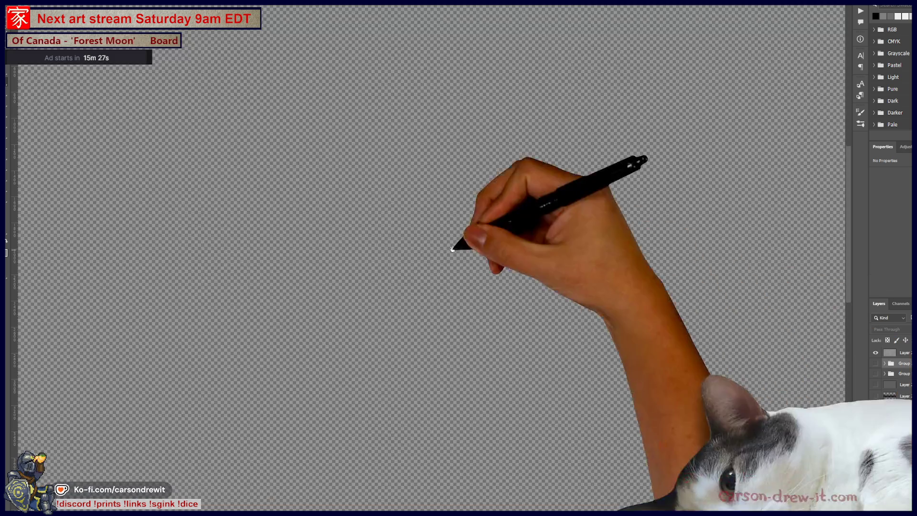
Step: Add a new blank layer and marquee a small square near the top left
{"action": "key", "text": "ctrl+minus"}
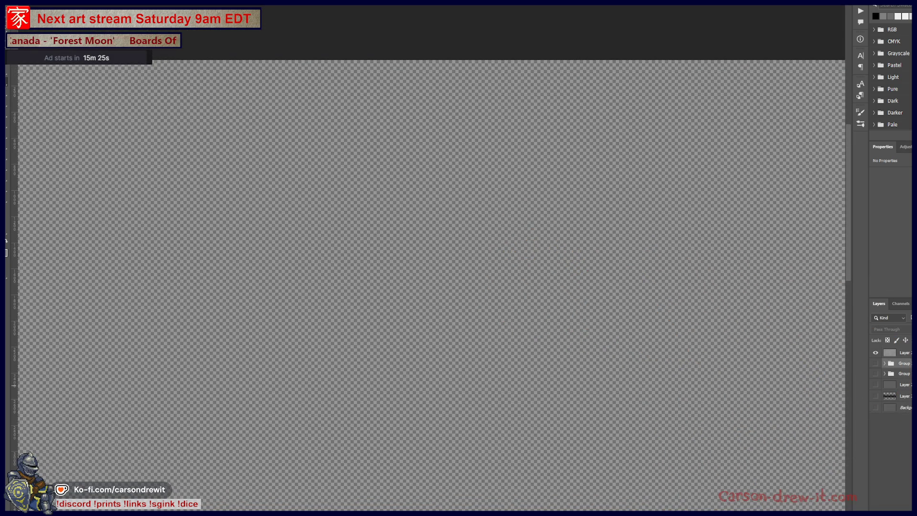
{"action": "key", "text": "ctrl+shift+alt+n"}
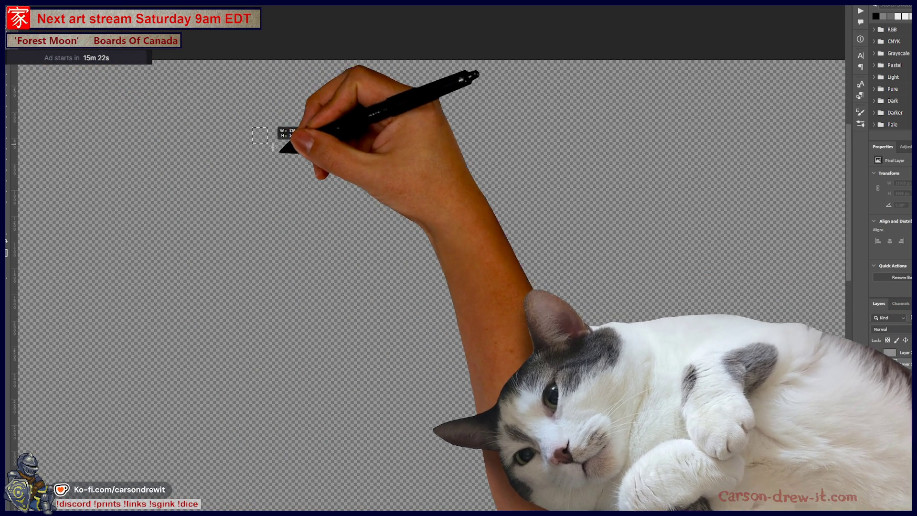
{"action": "mouse_move", "coordinate": [252, 127]}
{"action": "left_mouse_down"}
{"action": "mouse_move", "coordinate": [280, 135]}
{"action": "mouse_move", "coordinate": [289, 165]}
{"action": "left_mouse_up"}
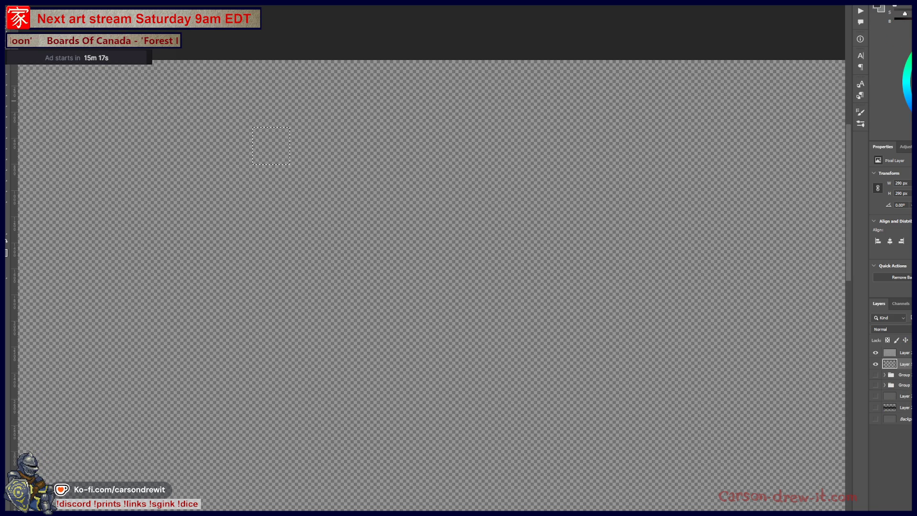
Step: Fill the square selection with dark grey and raise its Hue/Saturation Lightness slightly
{"action": "key", "text": "alt+BackSpace"}
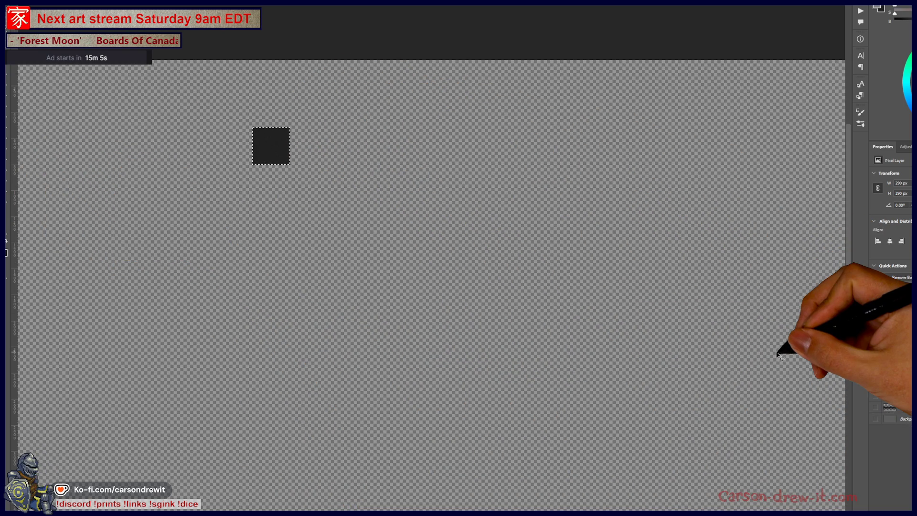
{"action": "key", "text": "ctrl+u"}
{"action": "left_click_drag", "start_coordinate": [857, 276], "coordinate": [863, 278]}
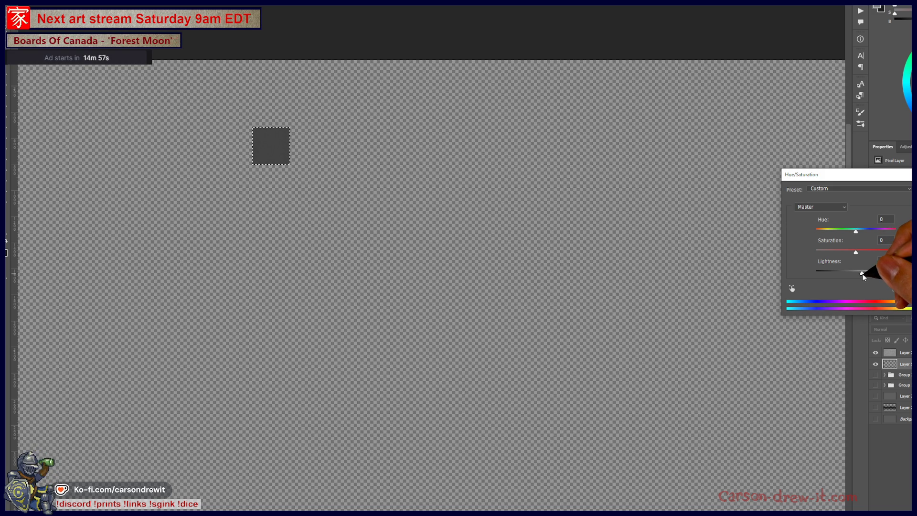
{"action": "key", "text": "Return"}
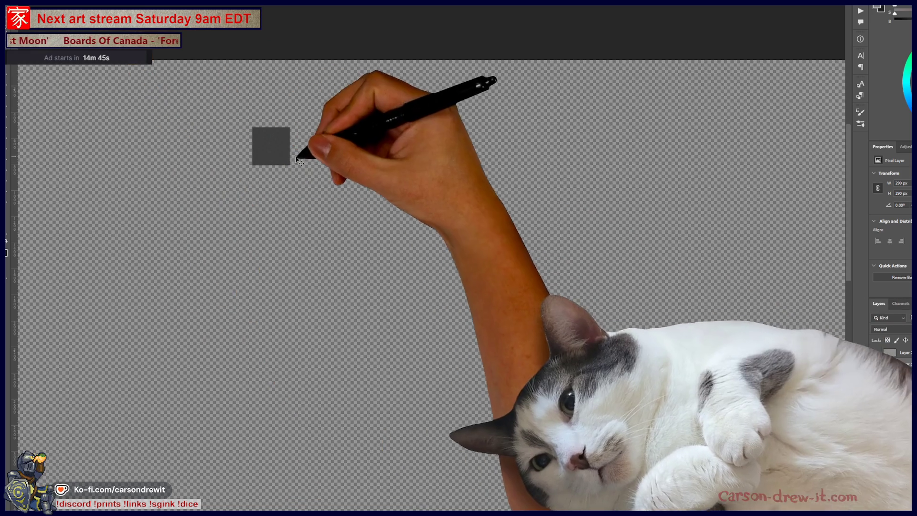
{"action": "left_click_drag", "start_coordinate": [301, 162], "coordinate": [727, 200]}
{"action": "left_click_drag", "start_coordinate": [596, 288], "coordinate": [427, 320]}
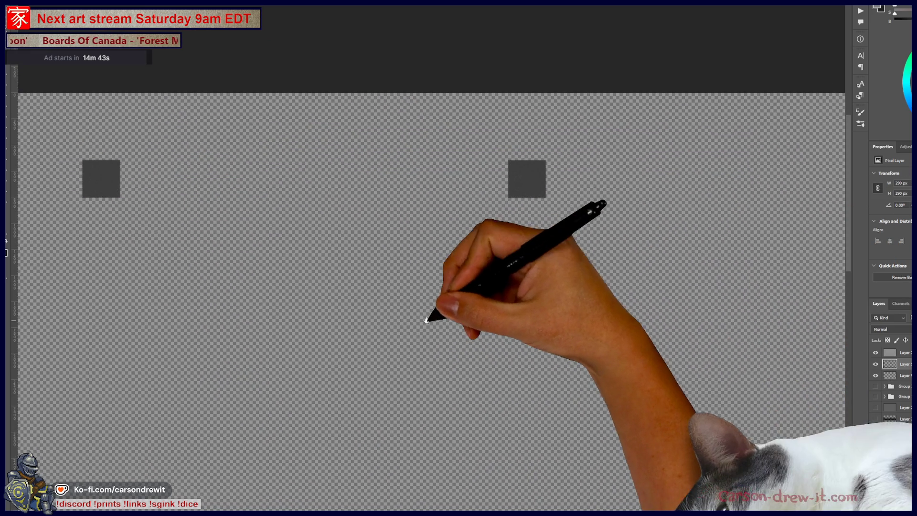
{"action": "mouse_move", "coordinate": [537, 198]}
{"action": "left_mouse_down"}
{"action": "mouse_move", "coordinate": [701, 209]}
{"action": "mouse_move", "coordinate": [745, 231]}
{"action": "left_mouse_up"}
{"action": "scroll", "coordinate": [689, 254], "scroll_direction": "down", "scroll_amount": 3}
{"action": "scroll", "coordinate": [659, 250], "scroll_direction": "up", "scroll_amount": 3}
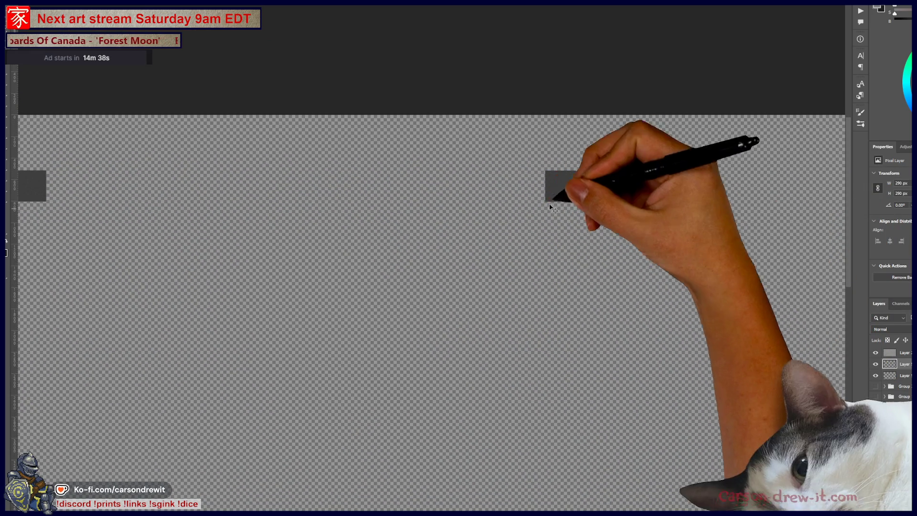
{"action": "left_click_drag", "start_coordinate": [551, 207], "coordinate": [615, 214]}
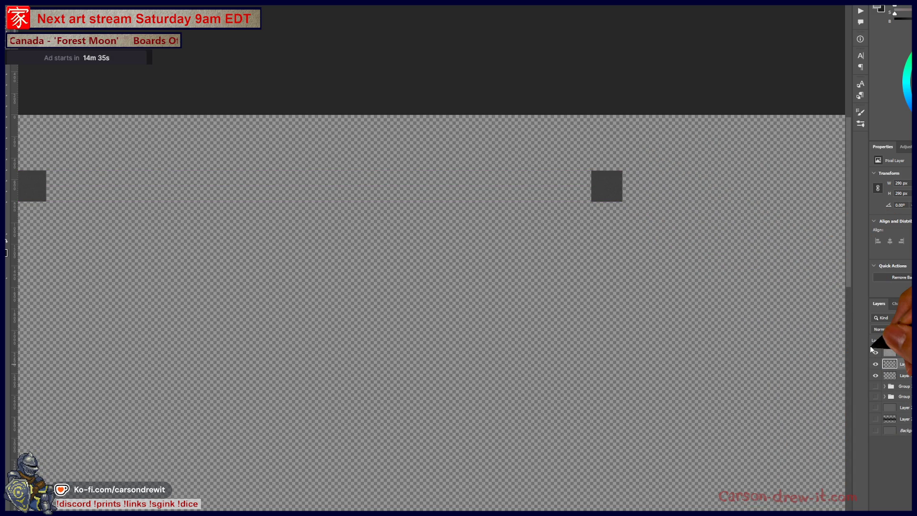
{"action": "key", "text": "ctrl+u"}
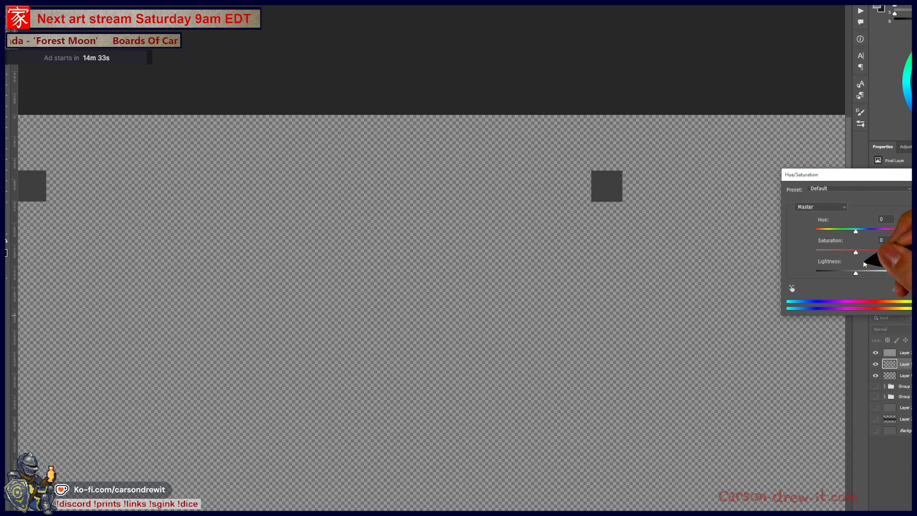
{"action": "mouse_move", "coordinate": [867, 273]}
{"action": "left_mouse_down"}
{"action": "mouse_move", "coordinate": [891, 284]}
{"action": "mouse_move", "coordinate": [878, 287]}
{"action": "left_mouse_up"}
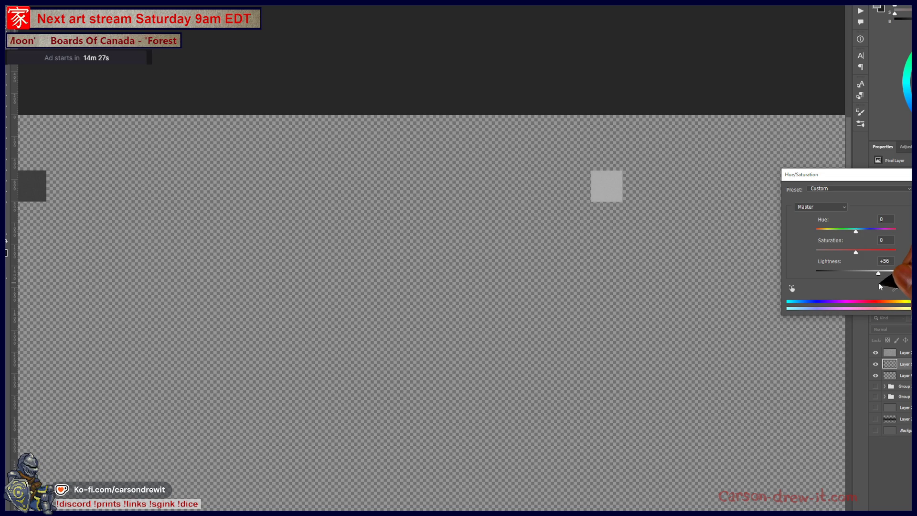
{"action": "key", "text": "Return"}
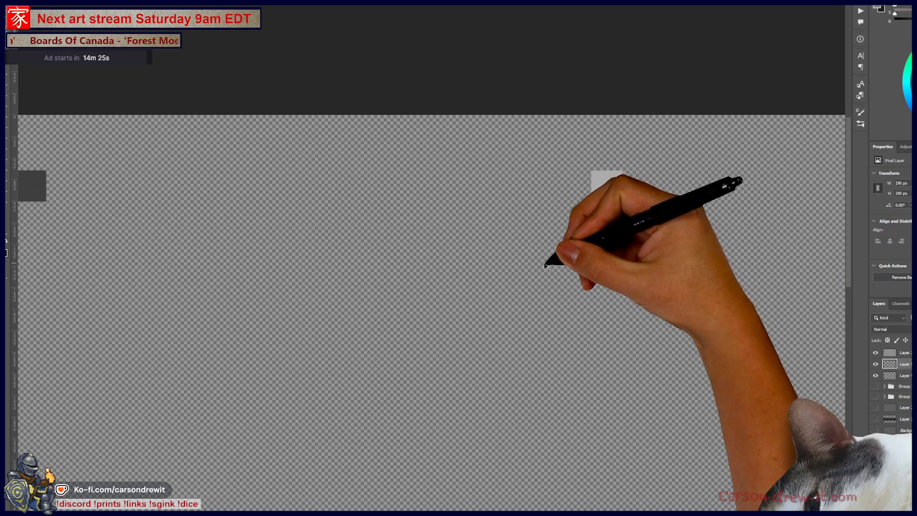
{"action": "key", "text": "ctrl+minus"}
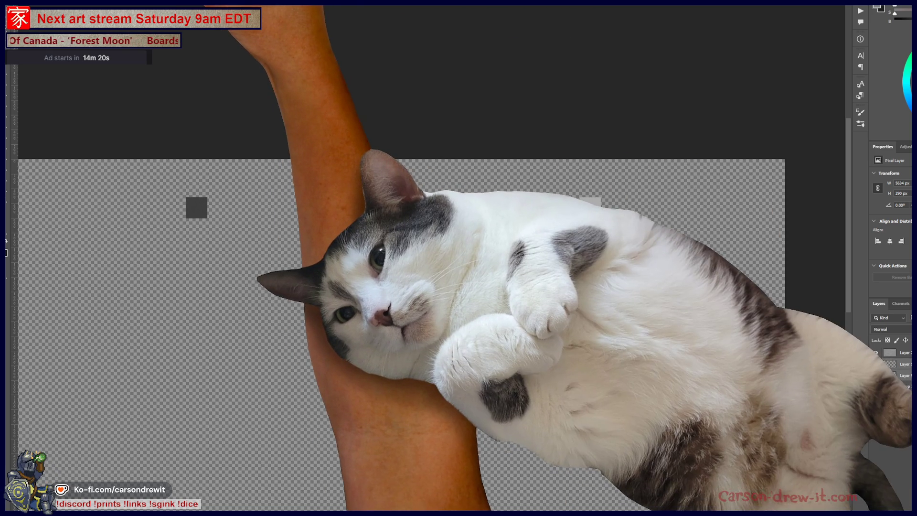
{"action": "left_click", "coordinate": [185, 4]}
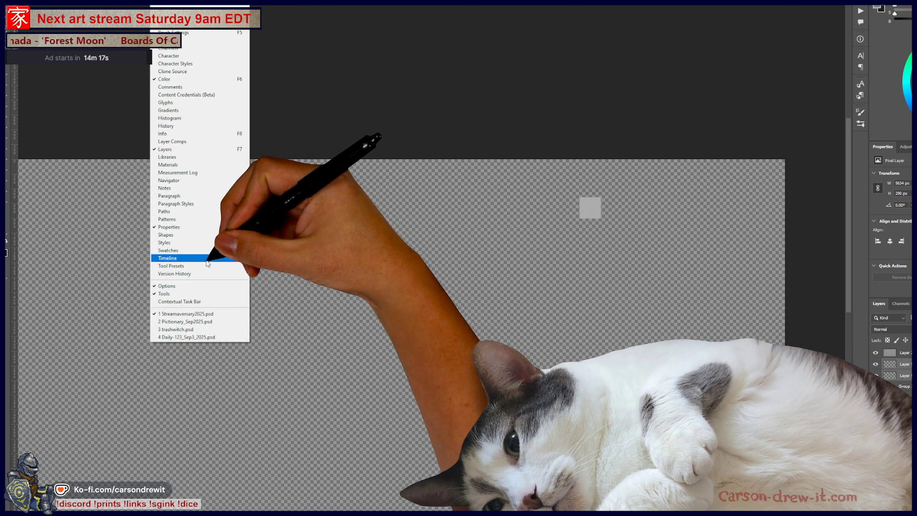
Step: Show the Timeline, create a frame animation, and hide the grey square layers per frame
{"action": "left_click", "coordinate": [191, 258]}
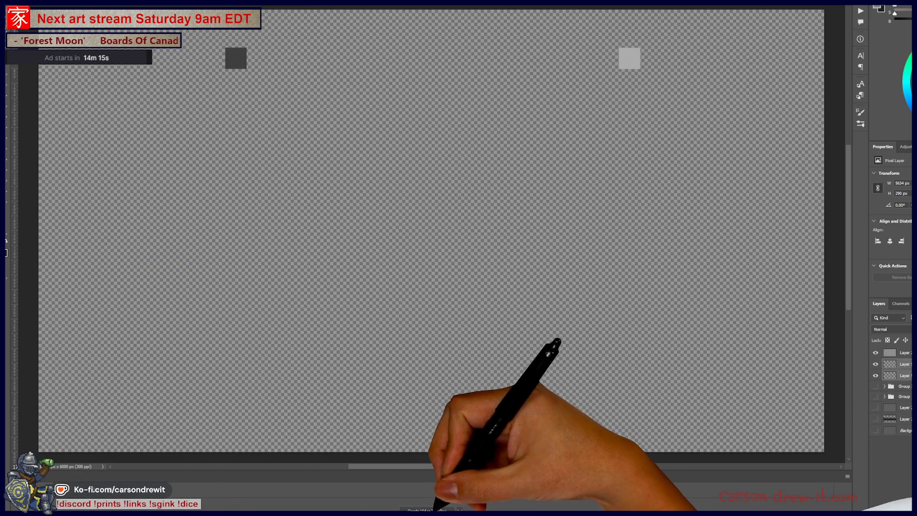
{"action": "left_click", "coordinate": [418, 509]}
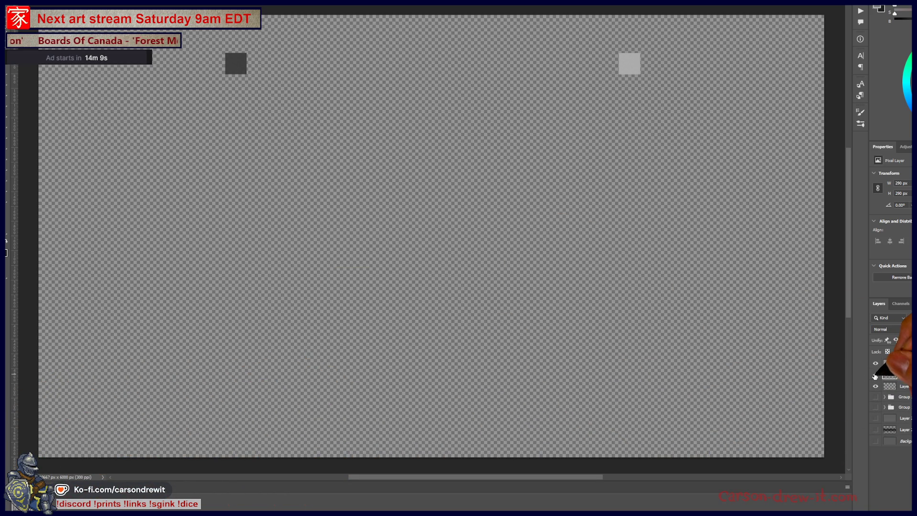
{"action": "left_click", "coordinate": [877, 377]}
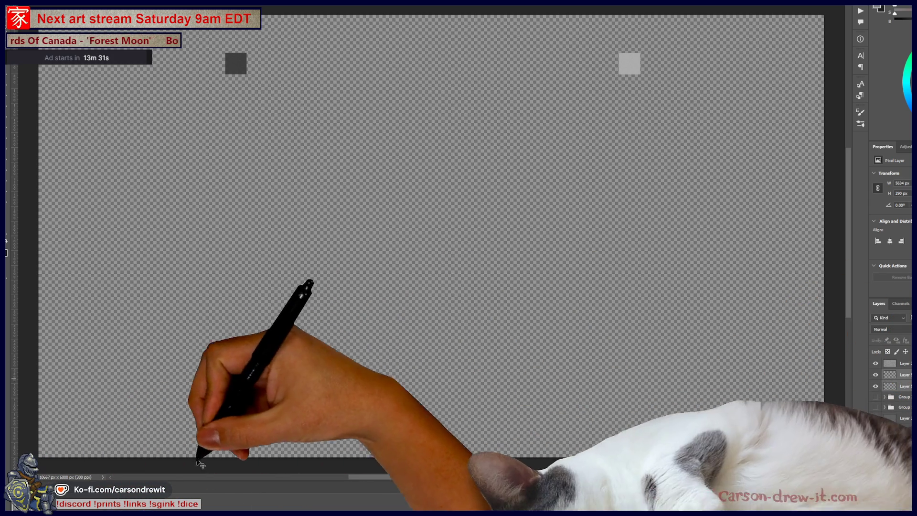
{"action": "left_click", "coordinate": [590, 430]}
{"action": "left_click", "coordinate": [877, 375]}
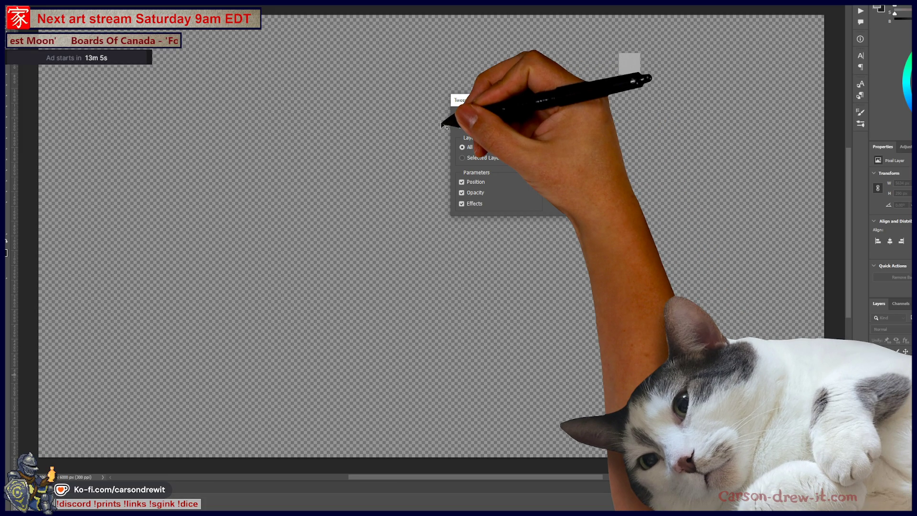
Step: Tween in-between frames, add a frame, review frames 13 to 16, and restore the video timeline
{"action": "left_click", "coordinate": [554, 112]}
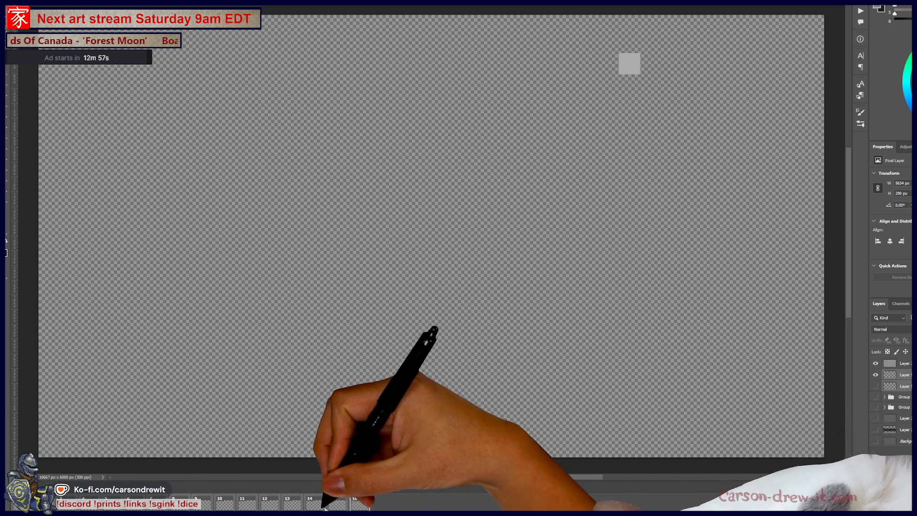
{"action": "left_click", "coordinate": [130, 507]}
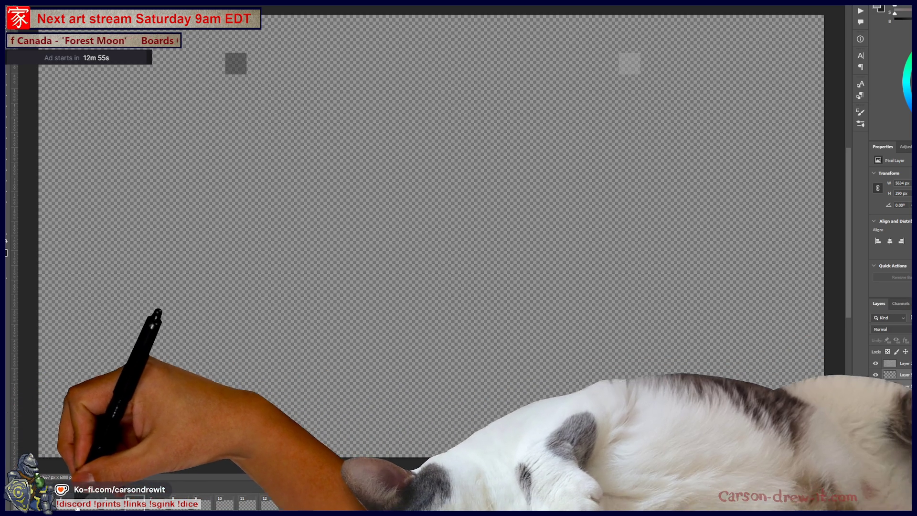
{"action": "key", "text": "ctrl+shift+alt+n"}
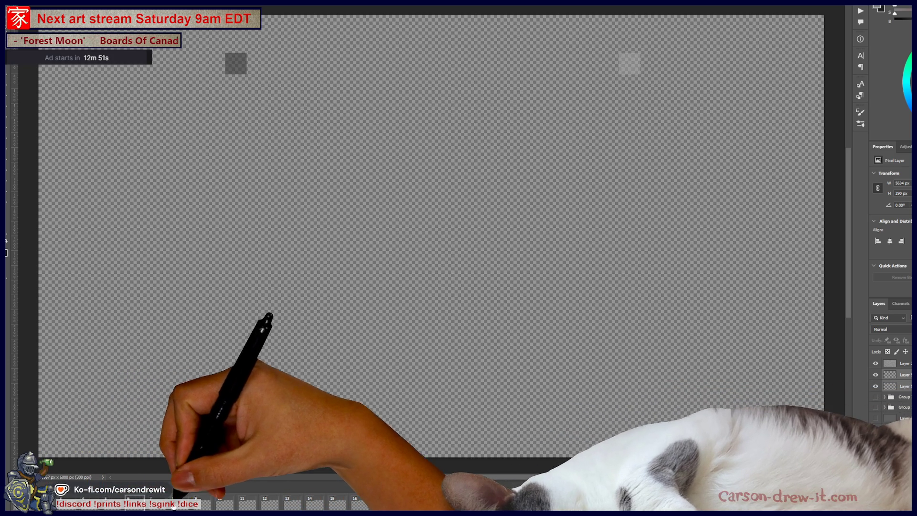
{"action": "left_click", "coordinate": [299, 505]}
{"action": "left_click", "coordinate": [359, 504]}
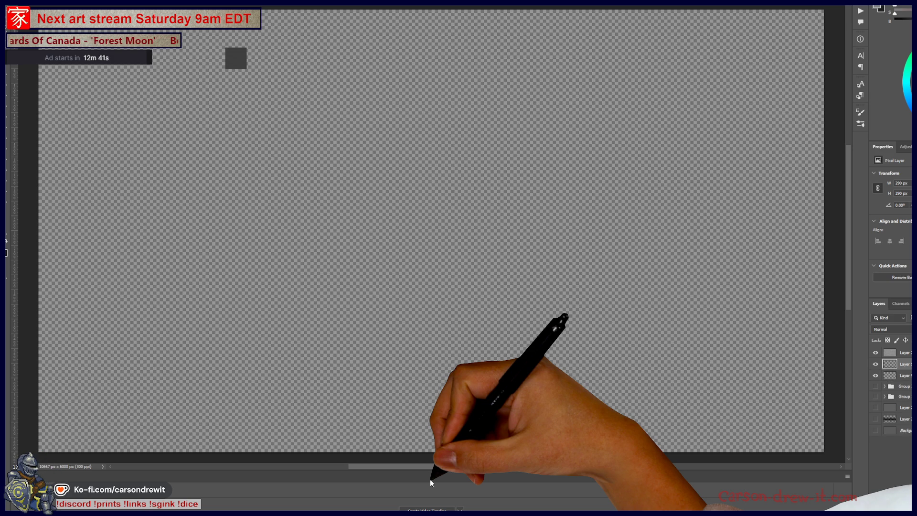
{"action": "key", "text": "ctrl+shift+z"}
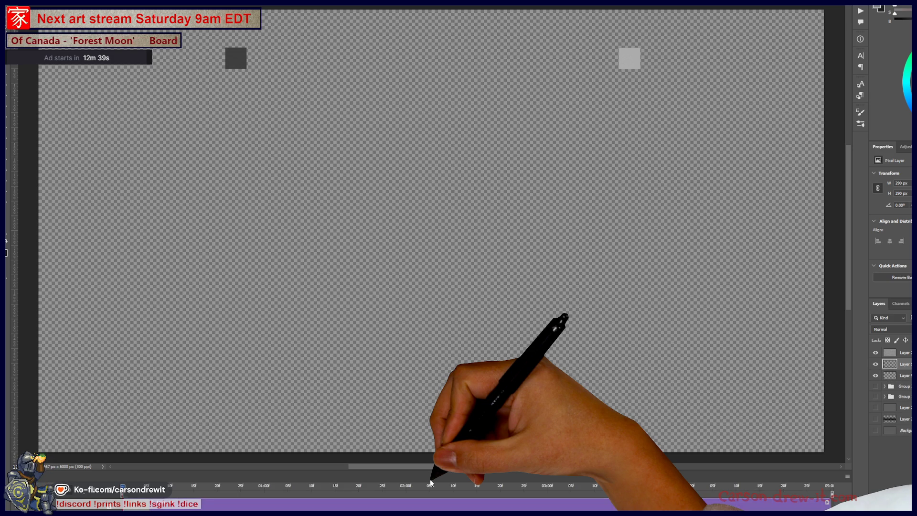
Step: Collapse the Timeline and drag the light grey square right beside the dark one
{"action": "key", "text": "ctrl+z"}
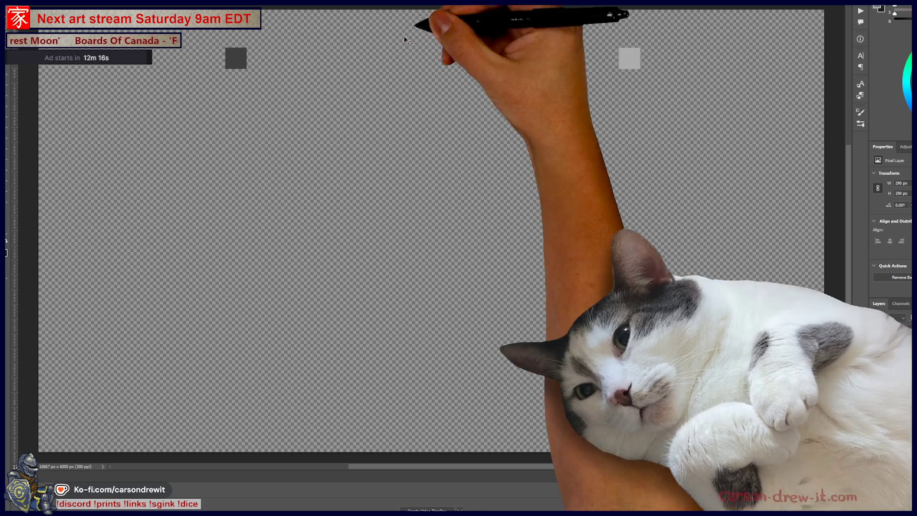
{"action": "scroll", "coordinate": [406, 96], "scroll_direction": "up", "scroll_amount": 1}
{"action": "scroll", "coordinate": [426, 99], "scroll_direction": "left", "scroll_amount": 1}
{"action": "scroll", "coordinate": [426, 99], "scroll_direction": "up", "scroll_amount": 2}
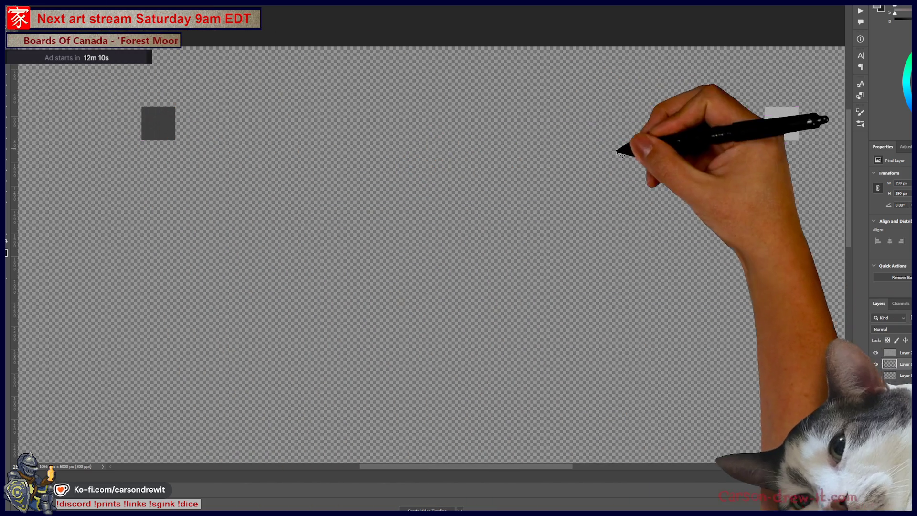
{"action": "left_click_drag", "start_coordinate": [615, 171], "coordinate": [60, 171]}
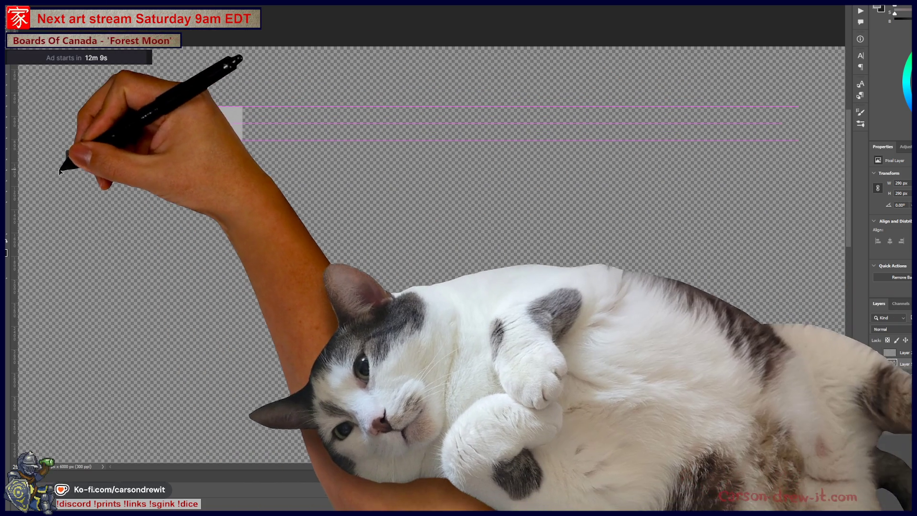
{"action": "scroll", "coordinate": [210, 112], "scroll_direction": "up", "scroll_amount": 2}
{"action": "scroll", "coordinate": [338, 168], "scroll_direction": "left", "scroll_amount": 3}
{"action": "scroll", "coordinate": [338, 168], "scroll_direction": "up", "scroll_amount": 3}
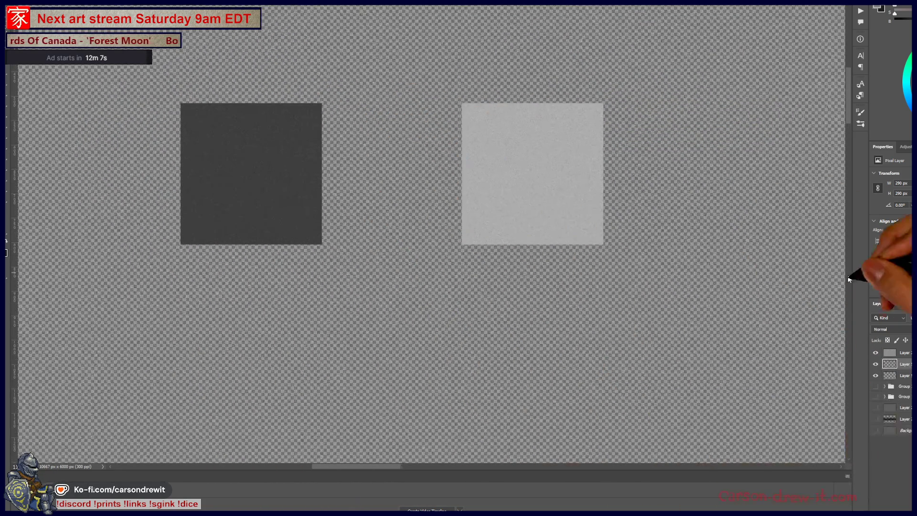
{"action": "scroll", "coordinate": [345, 189], "scroll_direction": "up", "scroll_amount": 2}
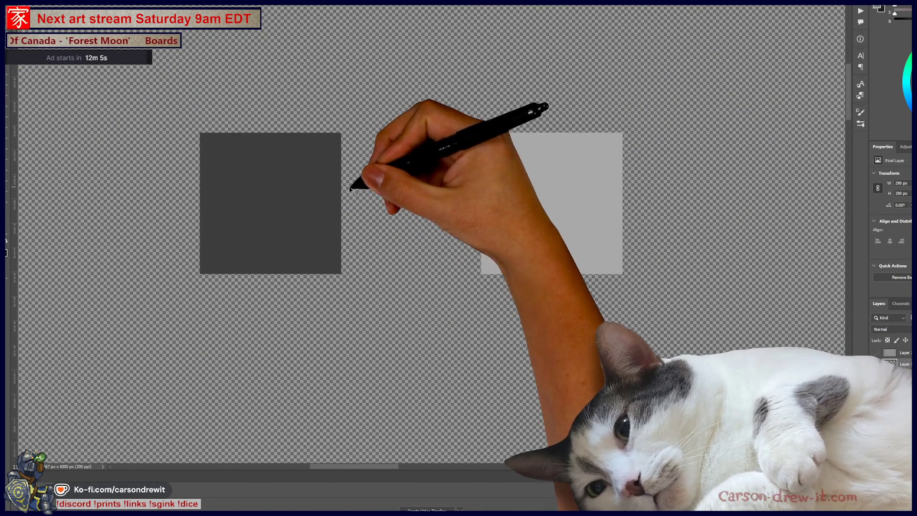
{"action": "scroll", "coordinate": [346, 189], "scroll_direction": "up", "scroll_amount": 3}
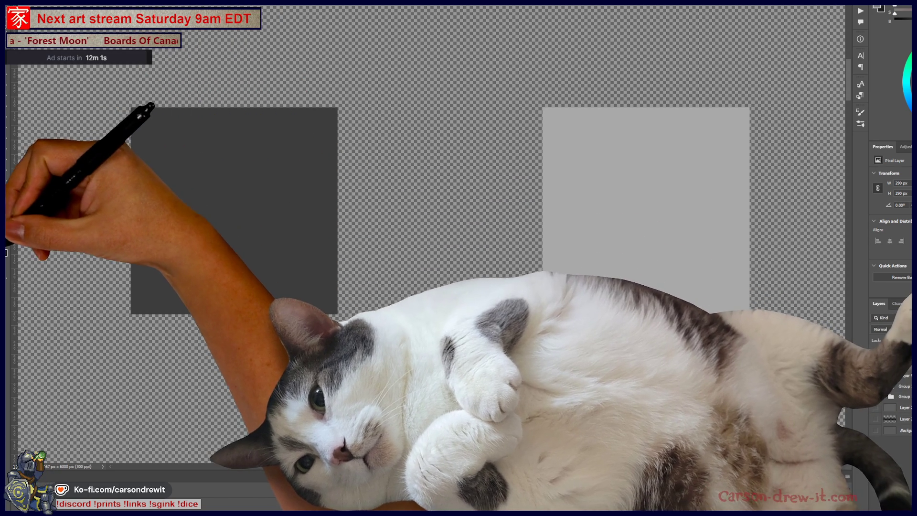
{"action": "left_click", "coordinate": [878, 8]}
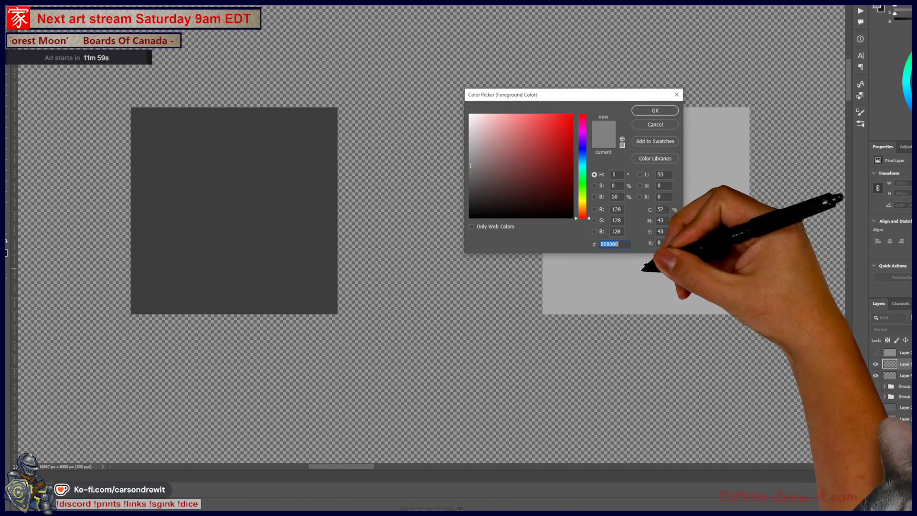
{"action": "left_click", "coordinate": [647, 263]}
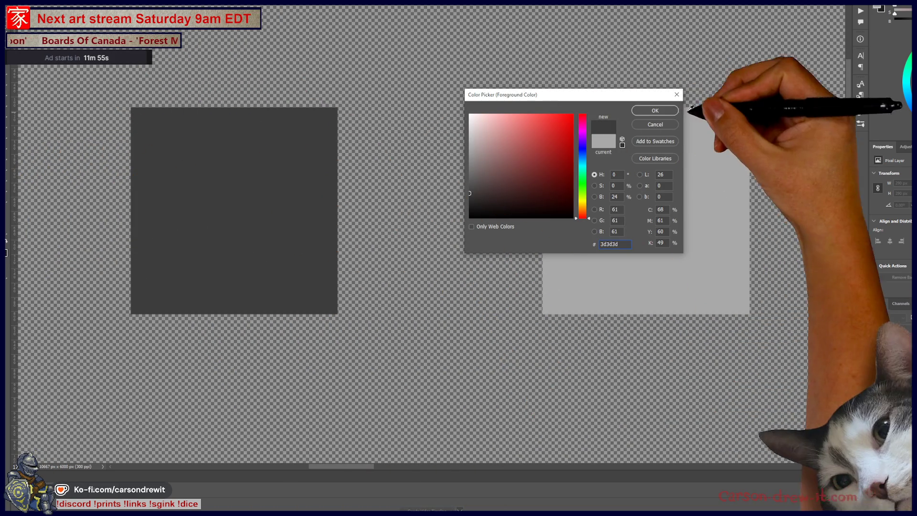
{"action": "left_click", "coordinate": [655, 111]}
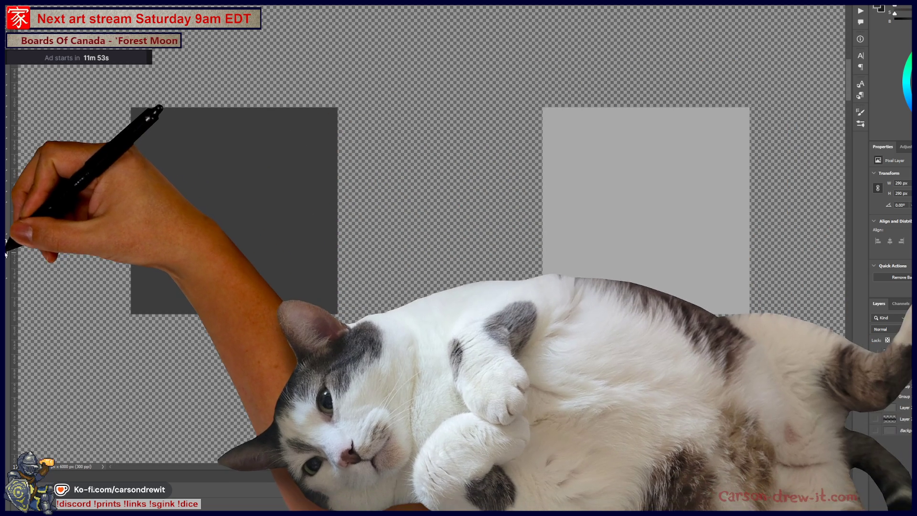
{"action": "left_click", "coordinate": [7, 252]}
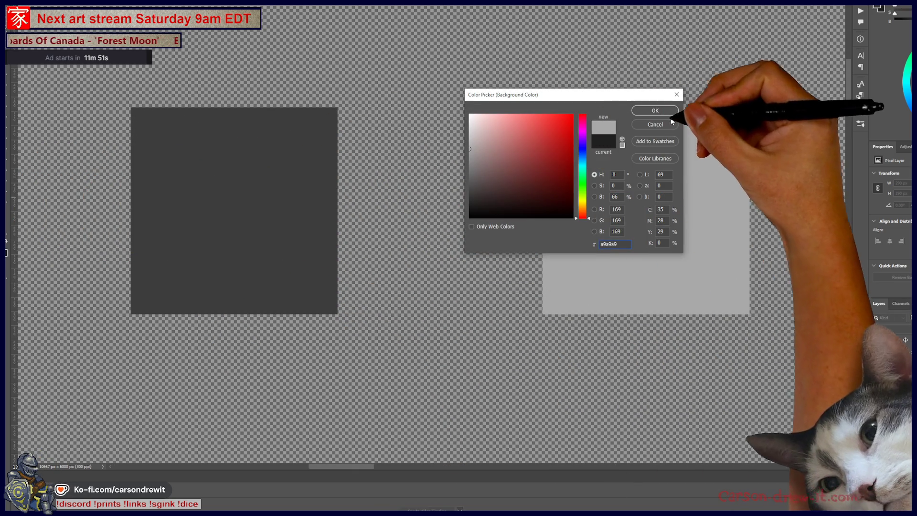
{"action": "left_click", "coordinate": [655, 110]}
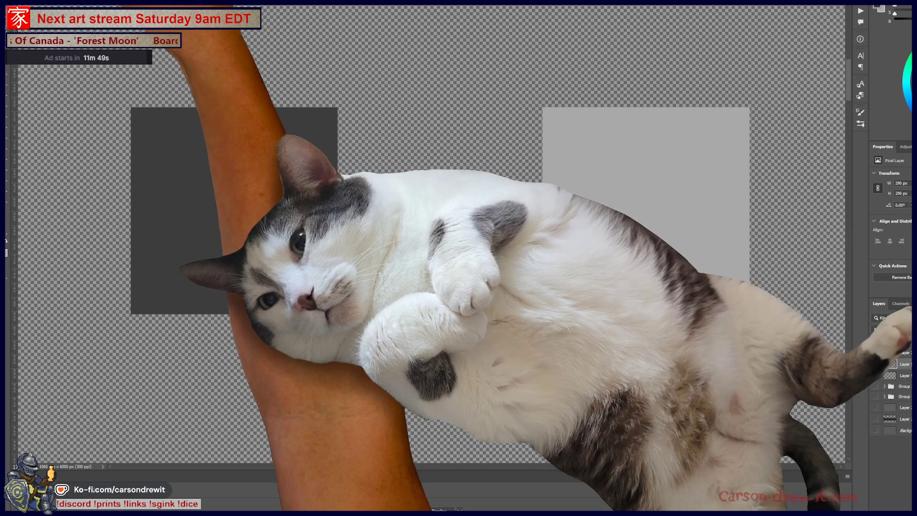
{"action": "key", "text": "alt+i"}
{"action": "key", "text": "Right"}
{"action": "key", "text": "Escape"}
{"action": "key", "text": "Escape"}
{"action": "scroll", "coordinate": [430, 167], "scroll_direction": "down", "scroll_amount": 5}
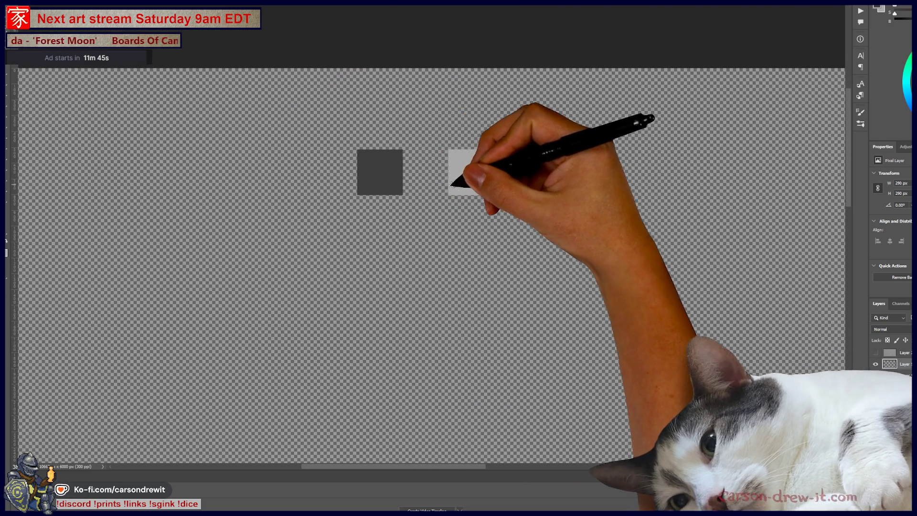
{"action": "left_click_drag", "start_coordinate": [461, 191], "coordinate": [357, 170]}
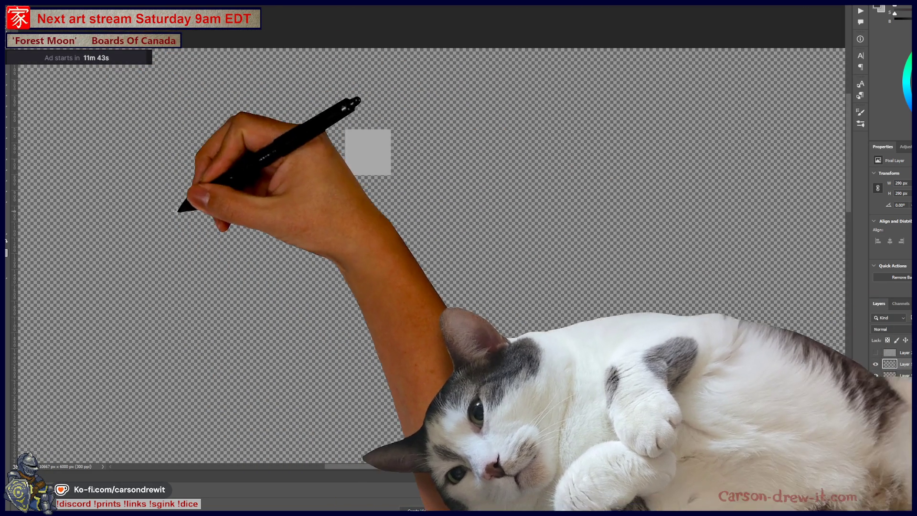
{"action": "mouse_move", "coordinate": [178, 210]}
{"action": "left_mouse_down"}
{"action": "mouse_move", "coordinate": [795, 255]}
{"action": "mouse_move", "coordinate": [788, 257]}
{"action": "left_mouse_up"}
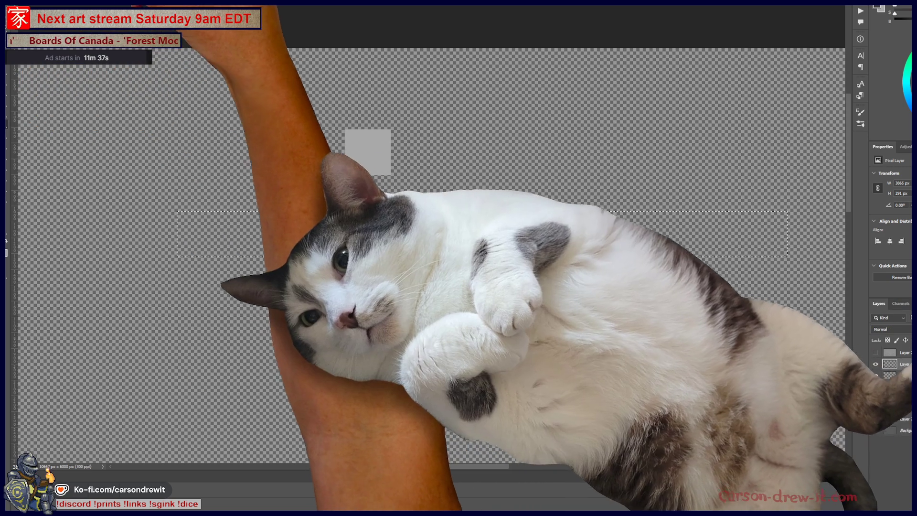
{"action": "key", "text": "g"}
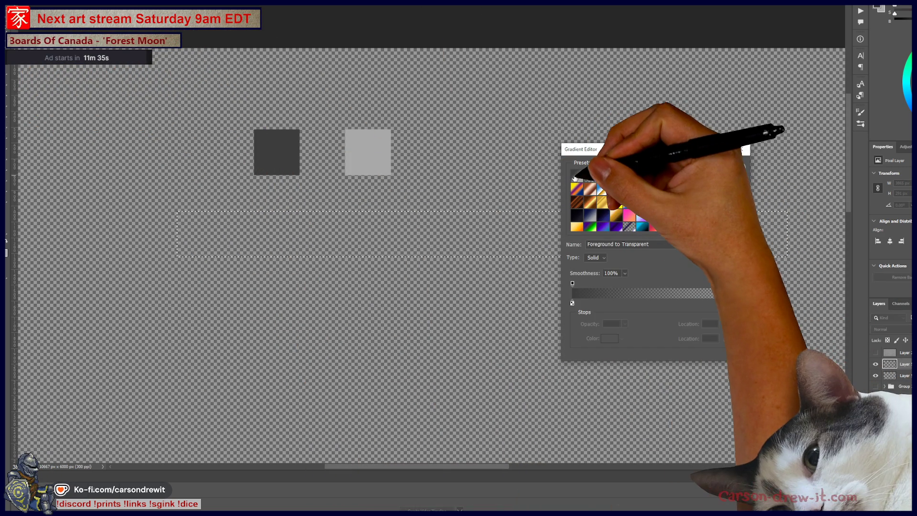
{"action": "left_click", "coordinate": [731, 164]}
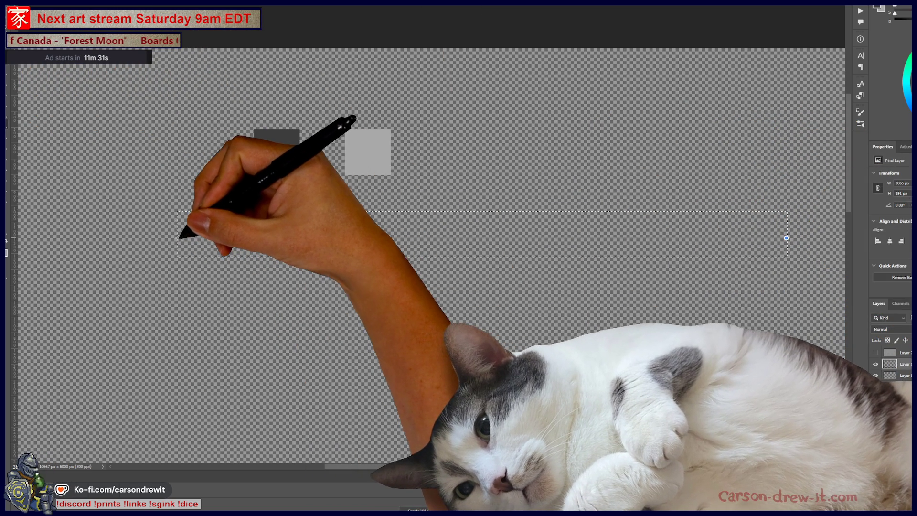
{"action": "left_click_drag", "start_coordinate": [786, 237], "coordinate": [178, 234]}
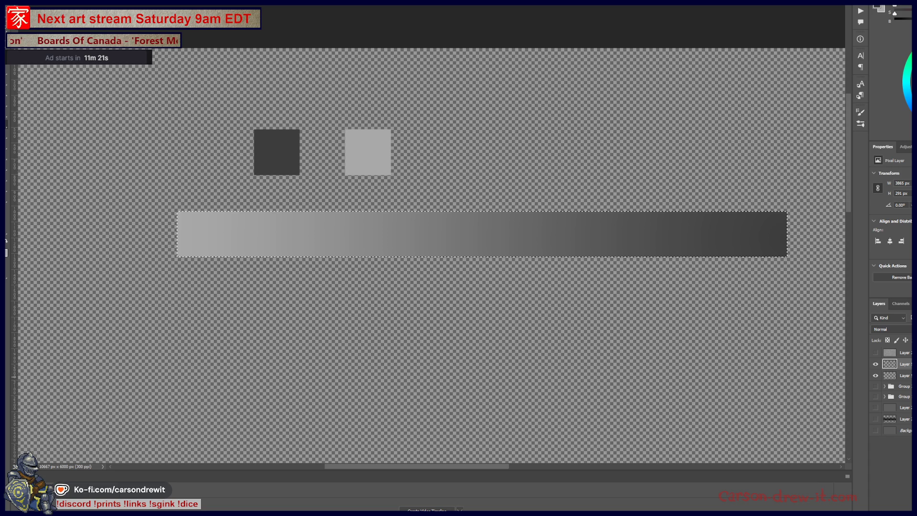
{"action": "left_click", "coordinate": [876, 376]}
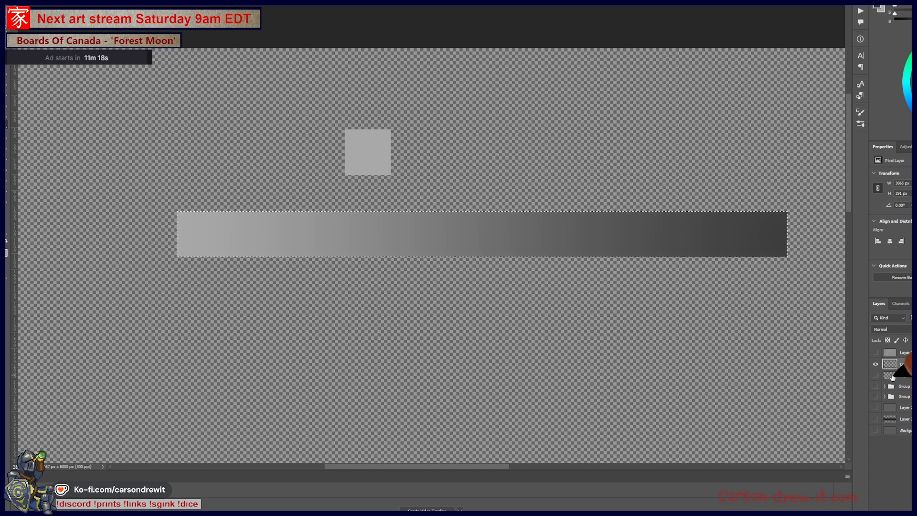
{"action": "key", "text": "ctrl+d"}
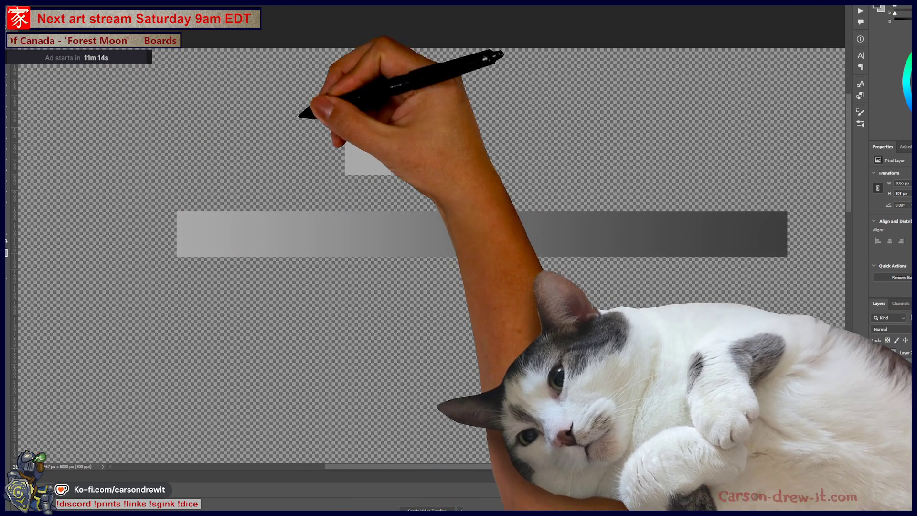
{"action": "left_click_drag", "start_coordinate": [296, 115], "coordinate": [458, 190]}
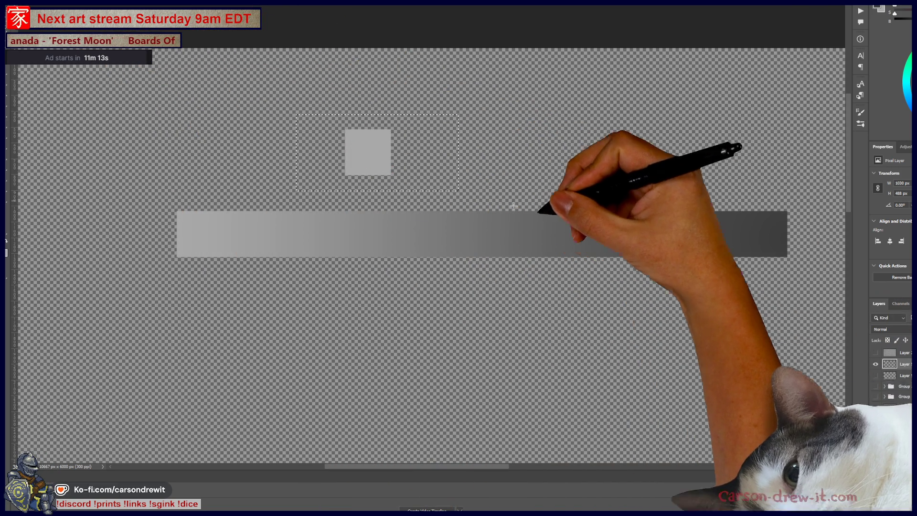
{"action": "key", "text": "Delete"}
{"action": "key", "text": "ctrl+d"}
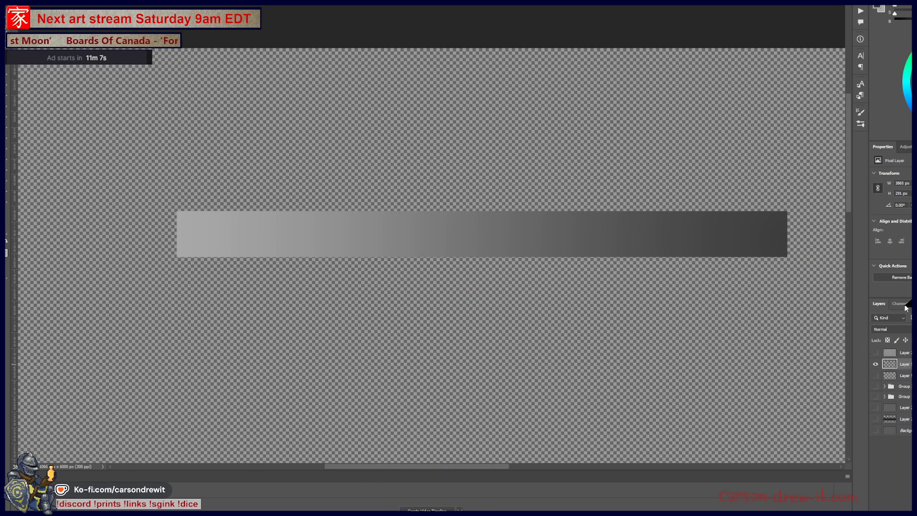
Step: Add a Posterize adjustment and tune its levels until the bar shows wide, distinct steps
{"action": "left_click", "coordinate": [905, 146]}
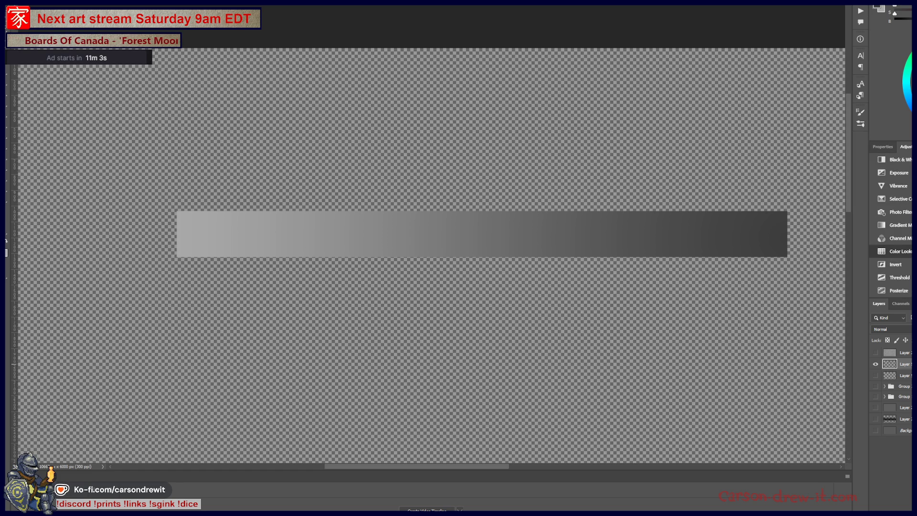
{"action": "scroll", "coordinate": [891, 227], "scroll_direction": "up", "scroll_amount": 2}
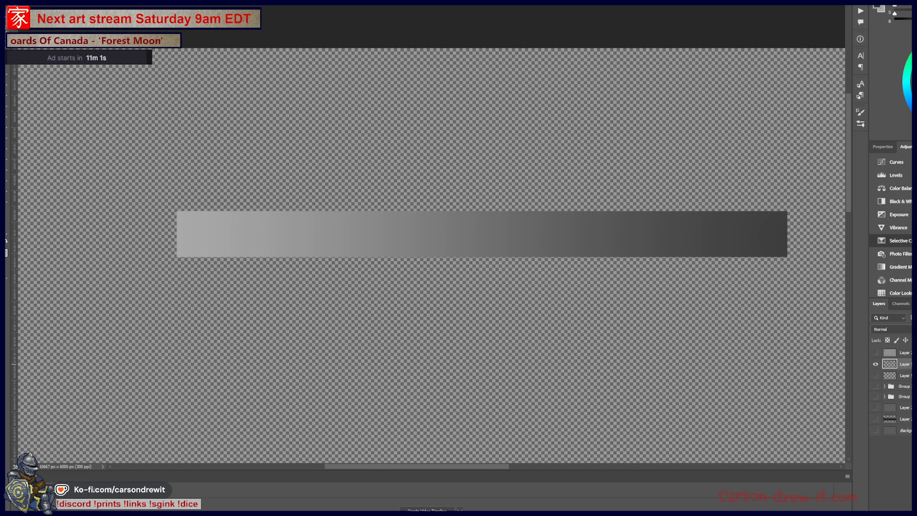
{"action": "scroll", "coordinate": [891, 227], "scroll_direction": "down", "scroll_amount": 3}
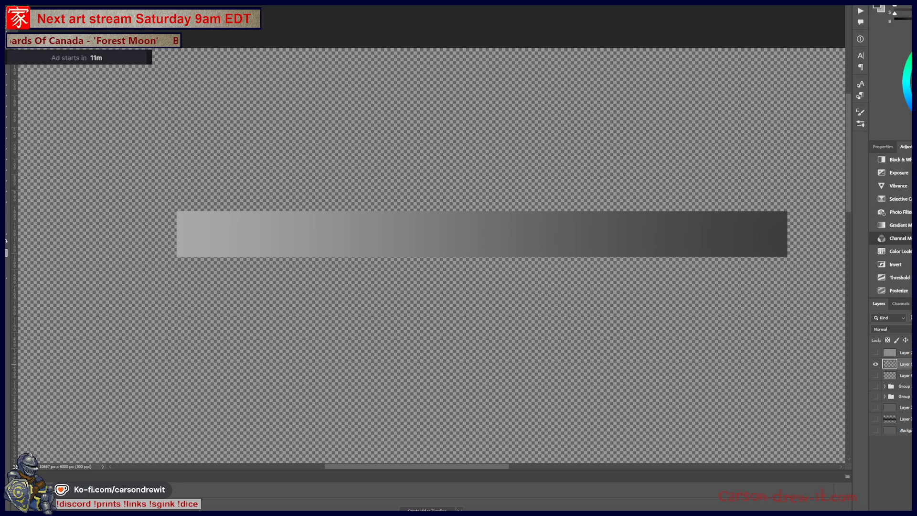
{"action": "left_click", "coordinate": [898, 291]}
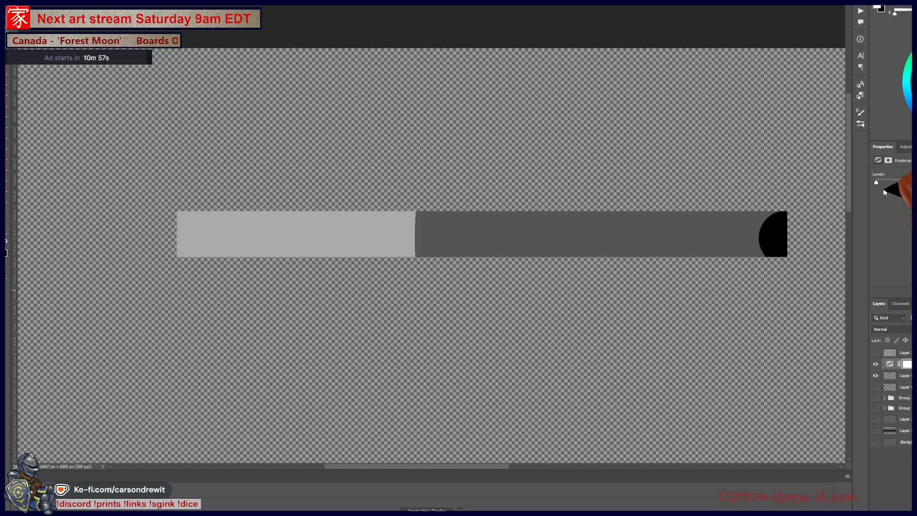
{"action": "left_click_drag", "start_coordinate": [876, 182], "coordinate": [913, 182]}
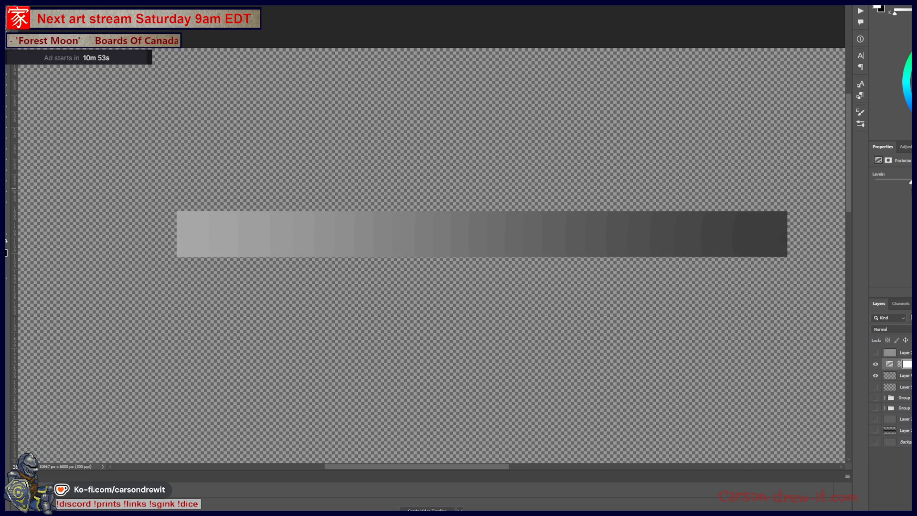
{"action": "mouse_move", "coordinate": [897, 194]}
{"action": "left_mouse_down"}
{"action": "mouse_move", "coordinate": [878, 191]}
{"action": "mouse_move", "coordinate": [885, 193]}
{"action": "left_mouse_up"}
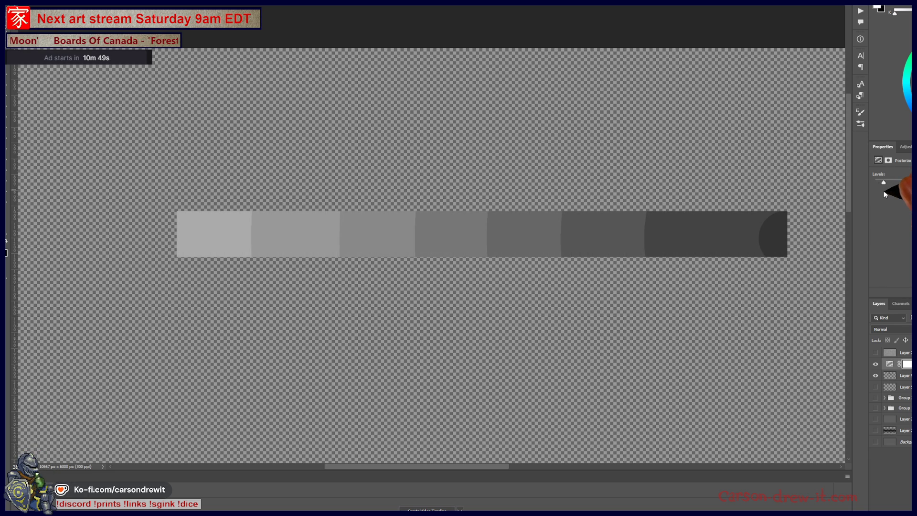
{"action": "left_click_drag", "start_coordinate": [885, 186], "coordinate": [891, 188]}
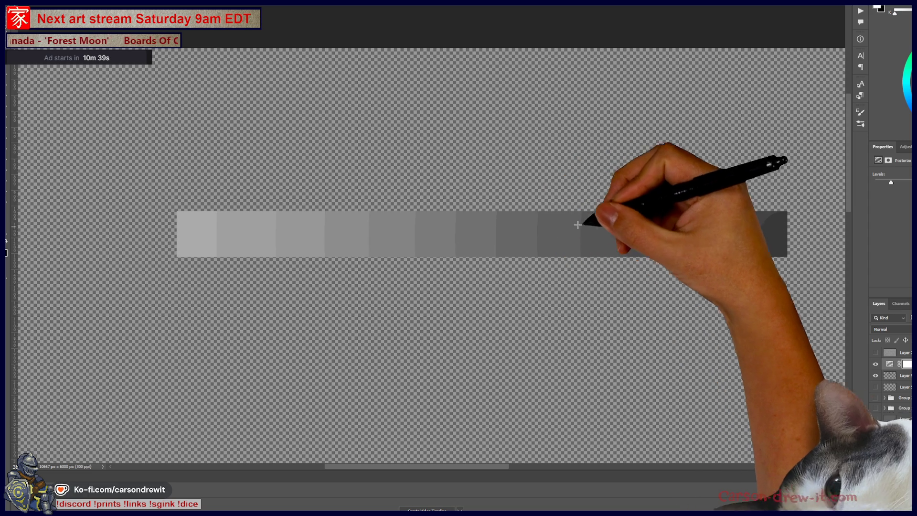
{"action": "left_click_drag", "start_coordinate": [891, 183], "coordinate": [904, 186]}
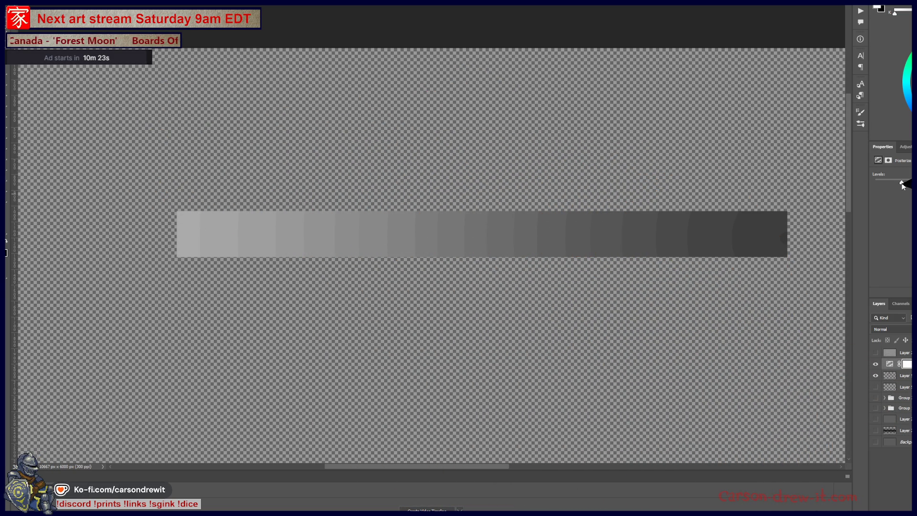
{"action": "left_click_drag", "start_coordinate": [901, 187], "coordinate": [899, 186]}
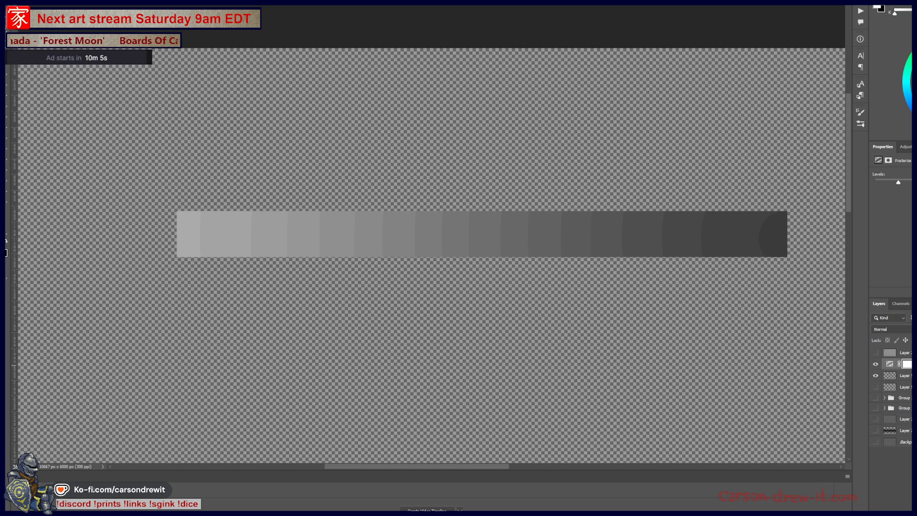
Step: Add a Hue/Saturation adjustment layer, discarding an accidentally added Levels layer
{"action": "key", "text": "ctrl+l"}
{"action": "key", "text": "ctrl+z"}
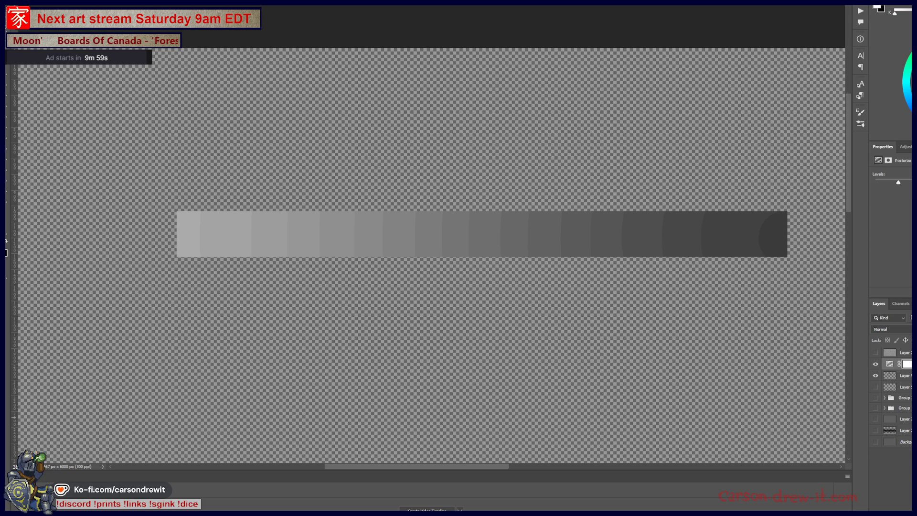
{"action": "key", "text": "ctrl+u"}
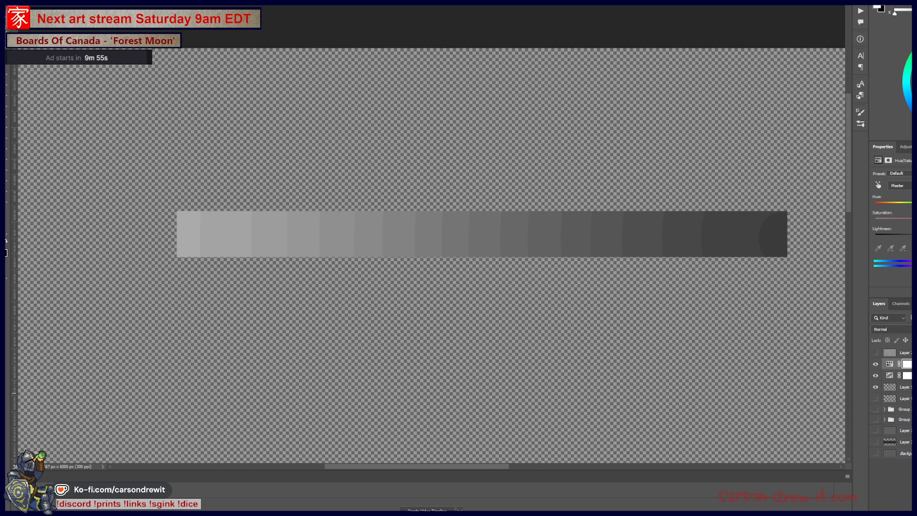
Step: Drag Hue/Saturation's Saturation to its minimum so the stepped bar shows only gray values
{"action": "left_click_drag", "start_coordinate": [910, 221], "coordinate": [875, 221]}
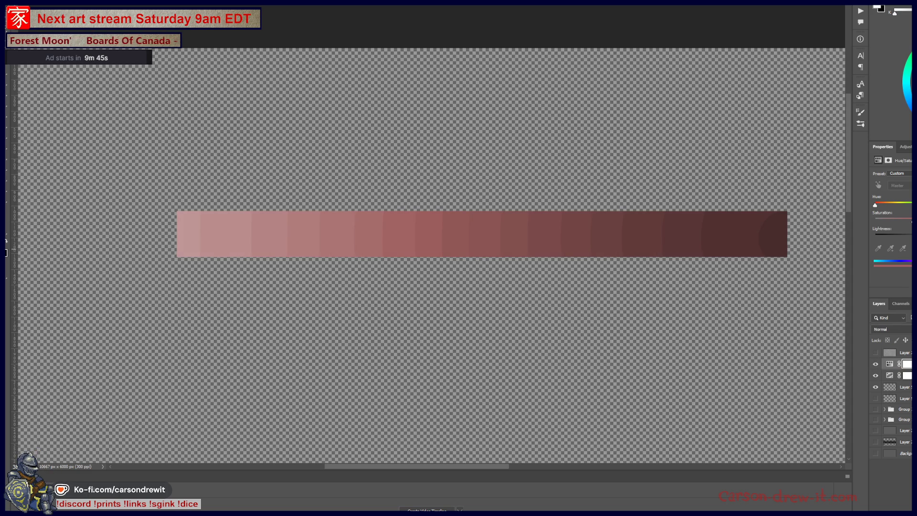
{"action": "key", "text": "ctrl+y"}
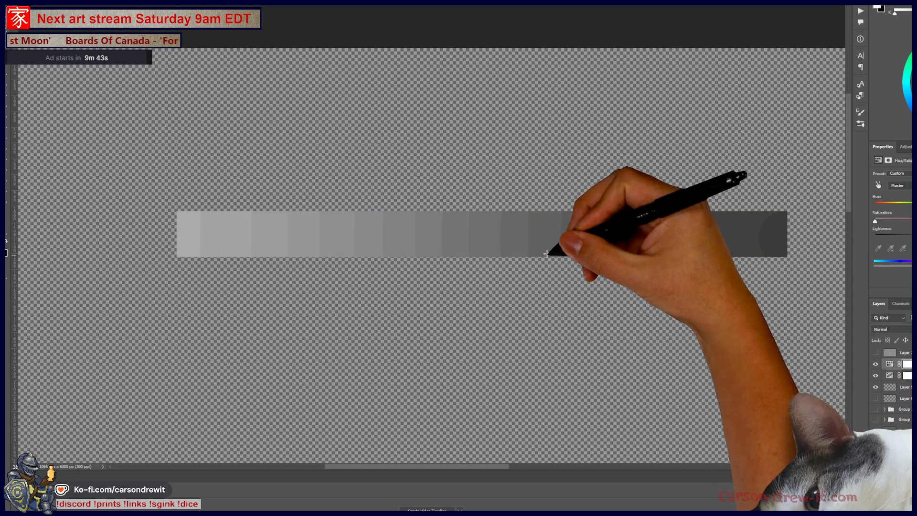
{"action": "scroll", "coordinate": [531, 241], "scroll_direction": "up", "scroll_amount": 5}
{"action": "scroll", "coordinate": [538, 250], "scroll_direction": "down", "scroll_amount": 6}
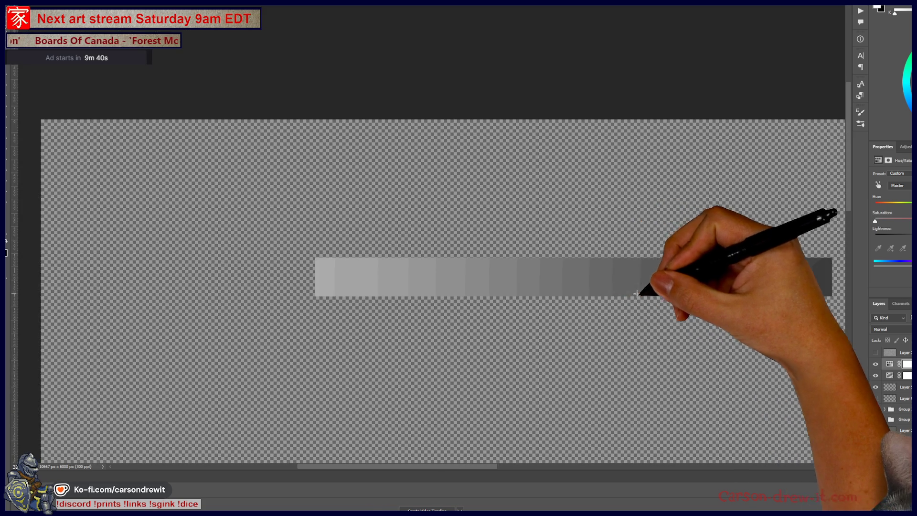
Step: Zoom in on the gray value bar, then select the Posterize adjustment layer below
{"action": "left_click_drag", "start_coordinate": [637, 292], "coordinate": [522, 272]}
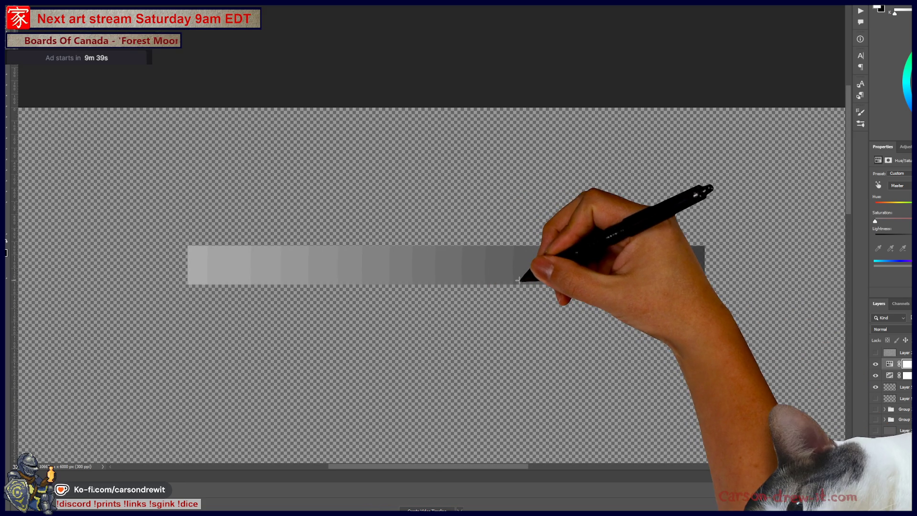
{"action": "scroll", "coordinate": [520, 271], "scroll_direction": "up", "scroll_amount": 3}
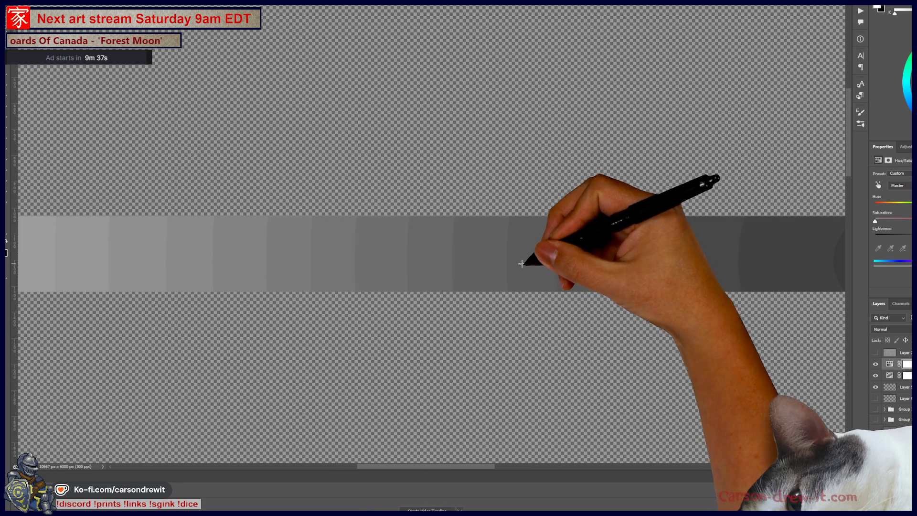
{"action": "scroll", "coordinate": [531, 243], "scroll_direction": "up", "scroll_amount": 2}
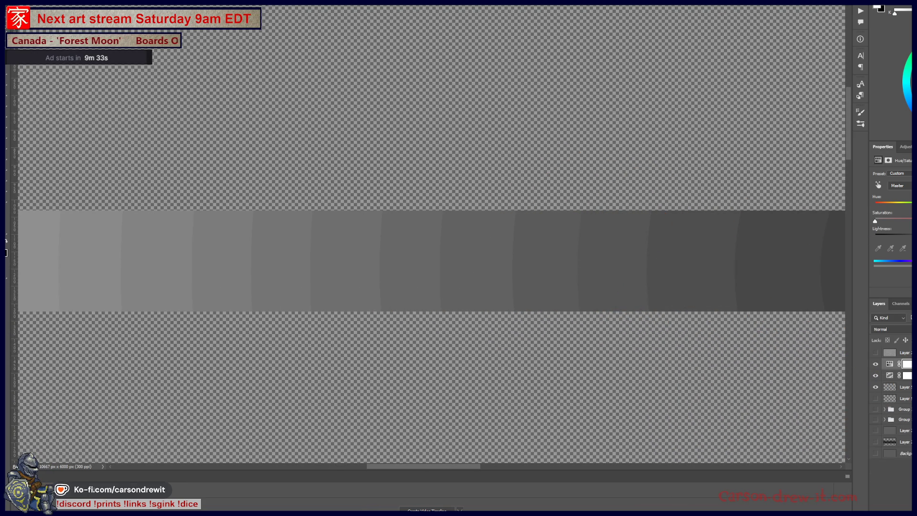
{"action": "key", "text": "alt+bracketleft"}
{"action": "scroll", "coordinate": [306, 120], "scroll_direction": "down", "scroll_amount": 2}
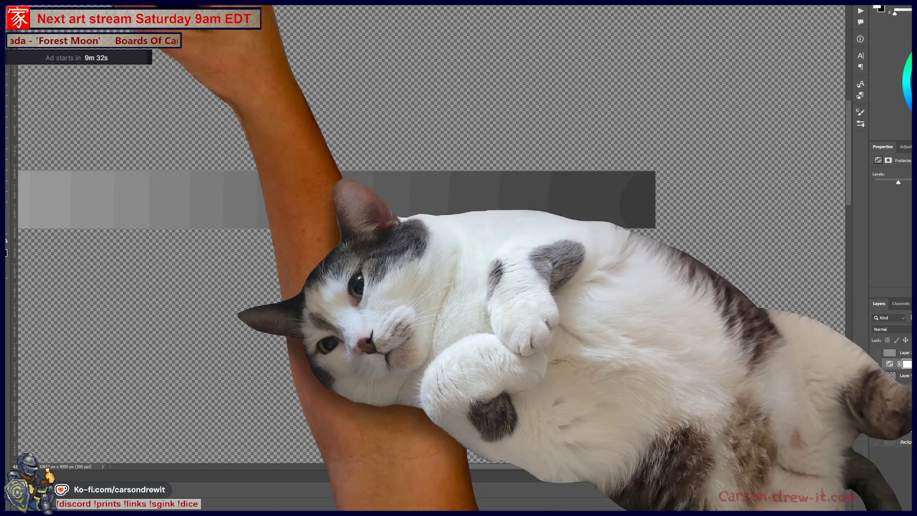
Step: Switch Image > Mode to Grayscale, merging the layers and discarding colour information
{"action": "key", "text": "alt+i"}
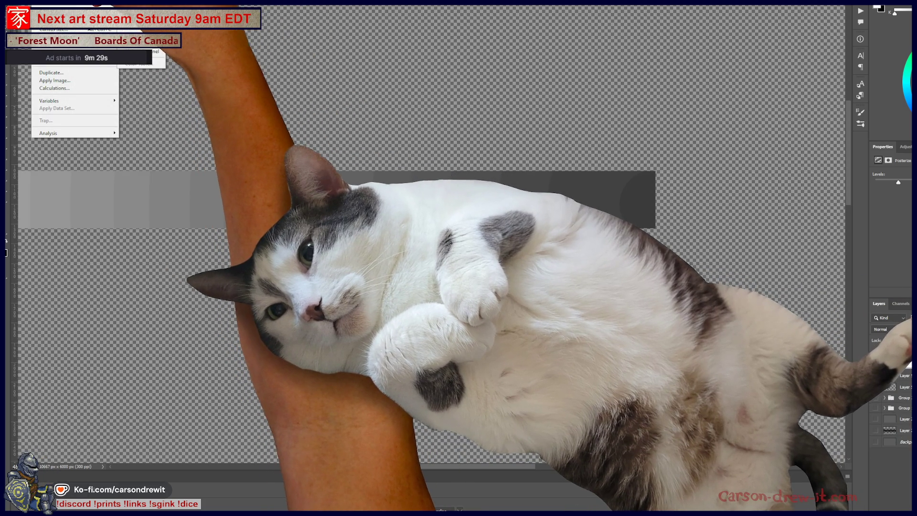
{"action": "key", "text": "g"}
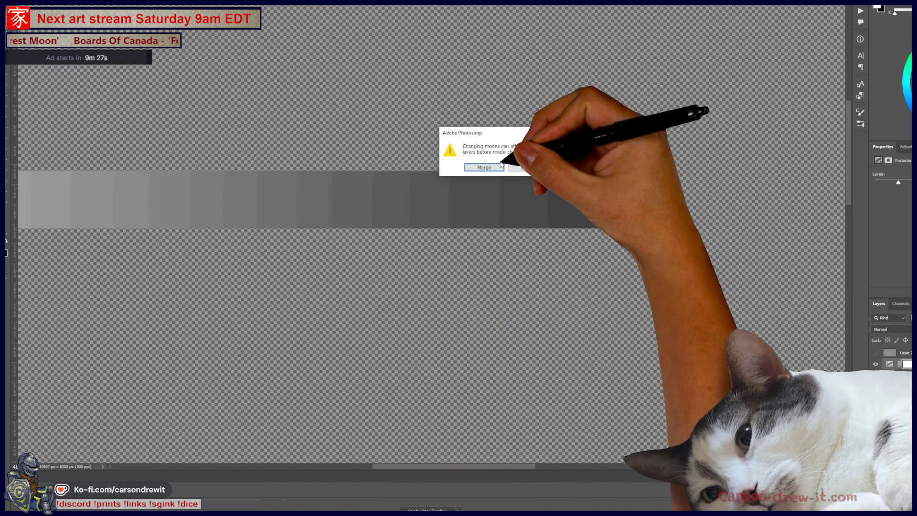
{"action": "left_click", "coordinate": [499, 166]}
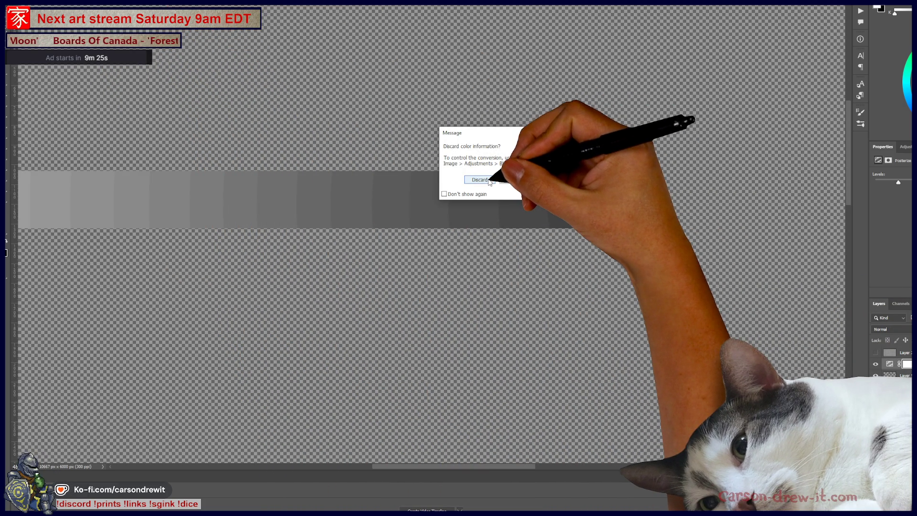
{"action": "left_click", "coordinate": [479, 179]}
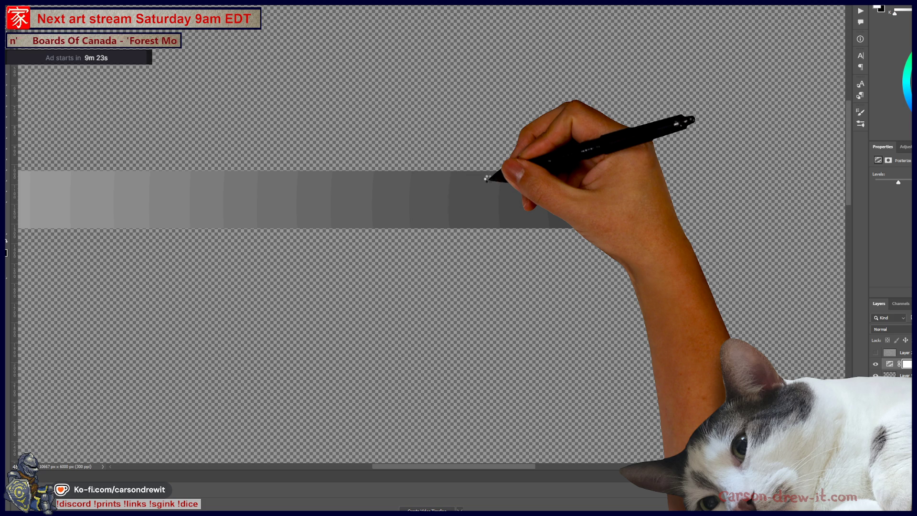
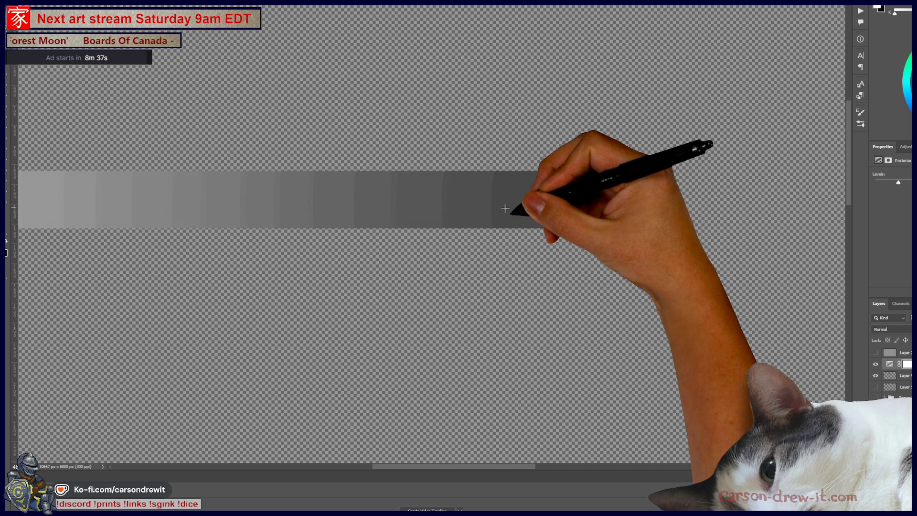
Step: Redraw the posterized gradient as a longer strip of stepped grey bands and pan over it
{"action": "left_click_drag", "start_coordinate": [511, 208], "coordinate": [594, 258]}
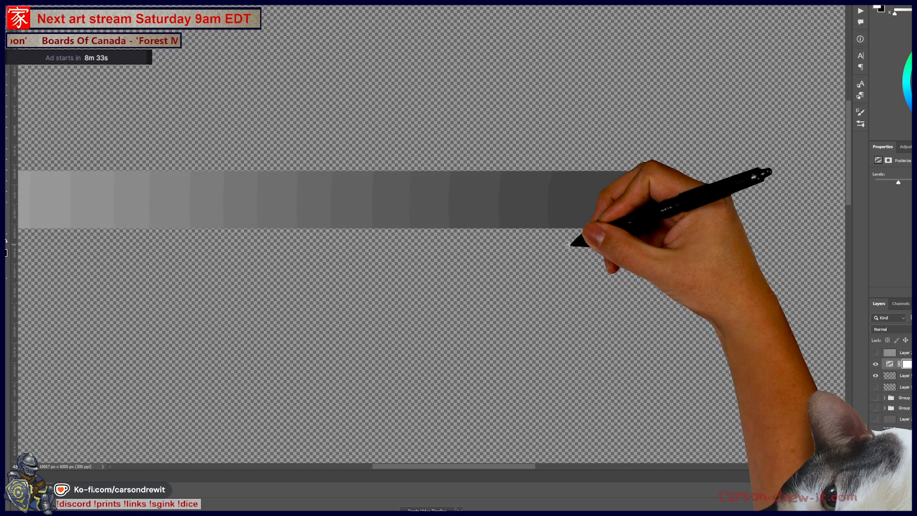
{"action": "left_click_drag", "start_coordinate": [573, 243], "coordinate": [516, 268]}
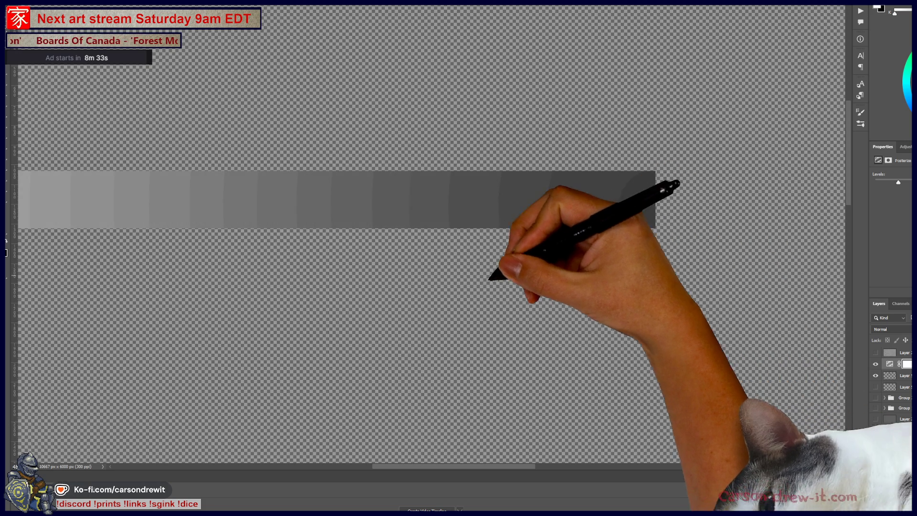
{"action": "mouse_move", "coordinate": [463, 281]}
{"action": "left_mouse_down"}
{"action": "mouse_move", "coordinate": [649, 304]}
{"action": "mouse_move", "coordinate": [585, 306]}
{"action": "left_mouse_up"}
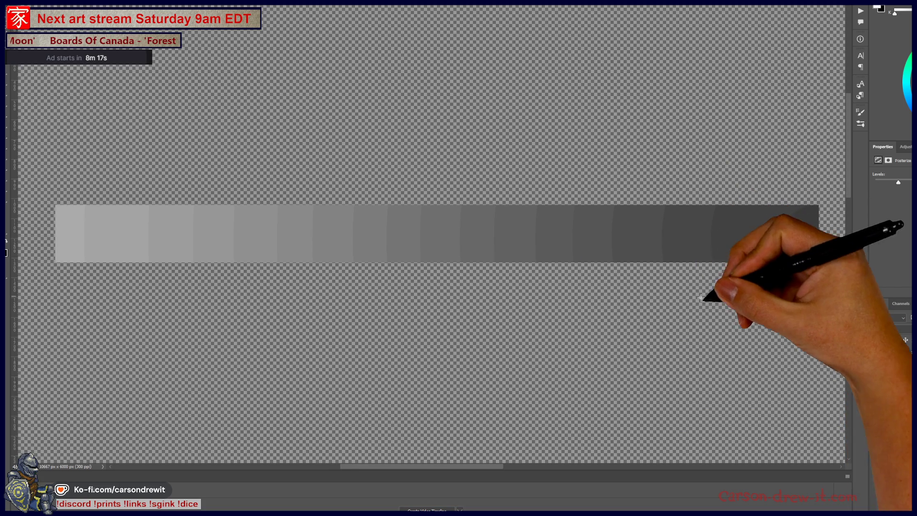
{"action": "left_click_drag", "start_coordinate": [706, 296], "coordinate": [639, 303]}
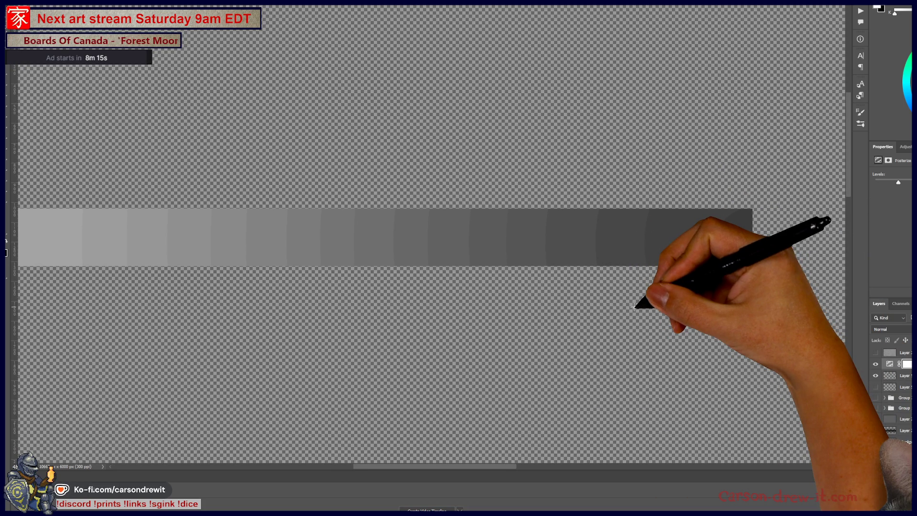
{"action": "left_click_drag", "start_coordinate": [558, 273], "coordinate": [586, 267]}
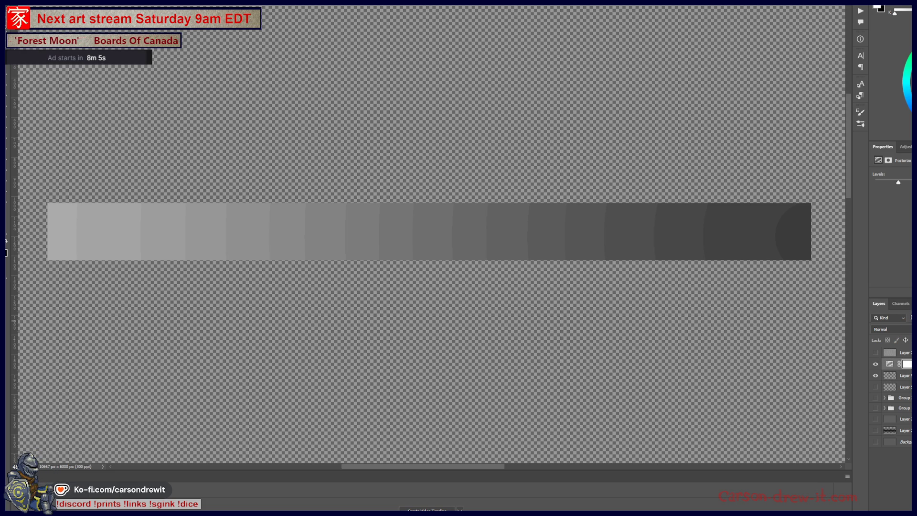
Step: Mask the Posterize adjustment to the grey bar's pixels and group both layers with Ctrl+G
{"action": "left_click", "coordinate": [902, 376]}
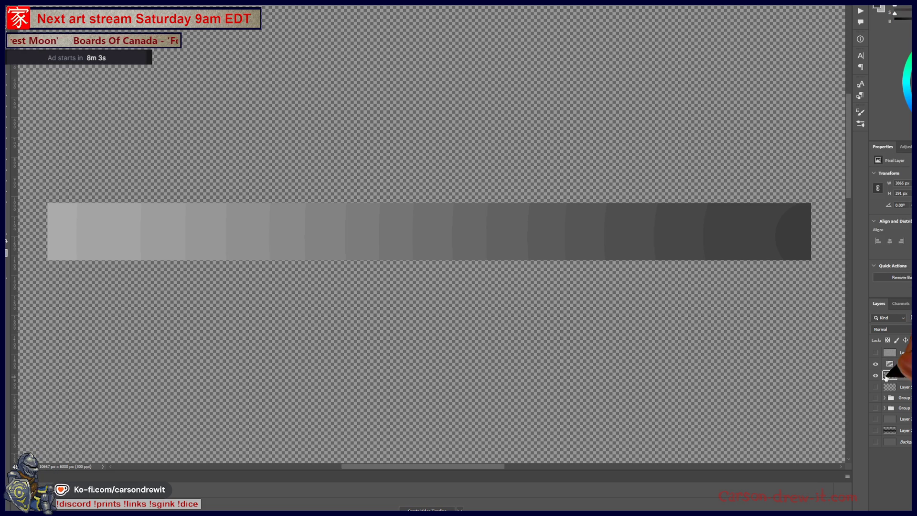
{"action": "right_click", "coordinate": [901, 375]}
{"action": "left_click", "coordinate": [903, 207]}
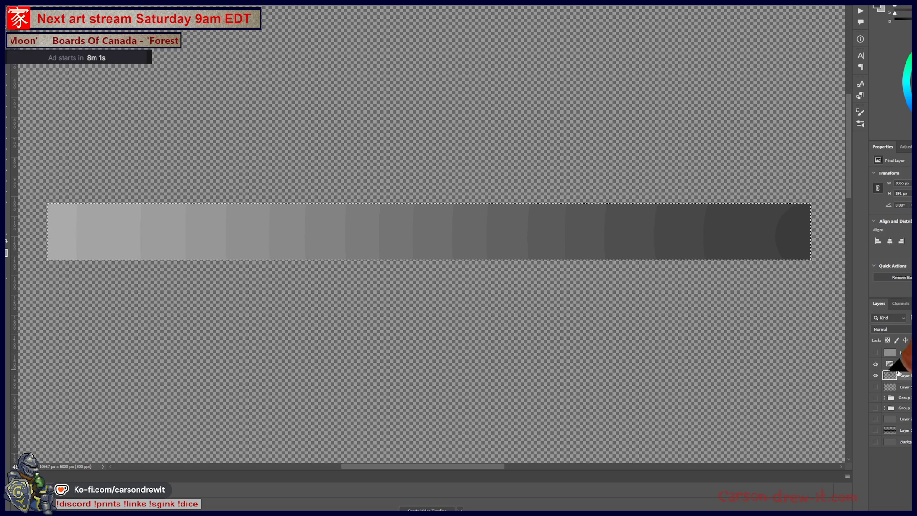
{"action": "left_click", "coordinate": [907, 365]}
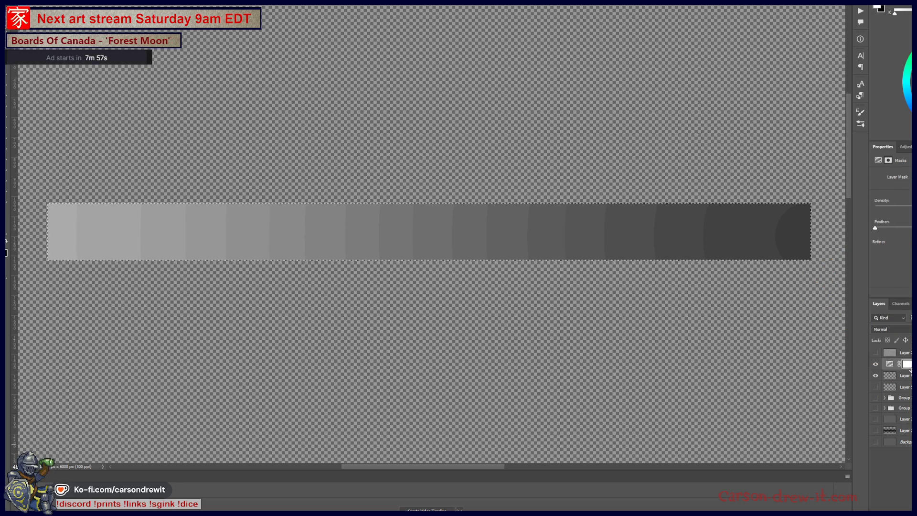
{"action": "left_click", "coordinate": [890, 364]}
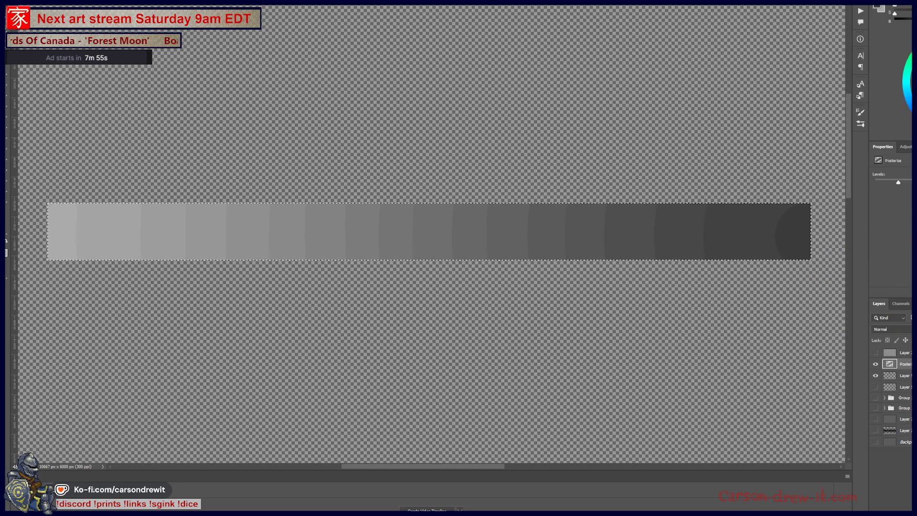
{"action": "key", "text": "ctrl+d"}
{"action": "left_click", "coordinate": [905, 377]}
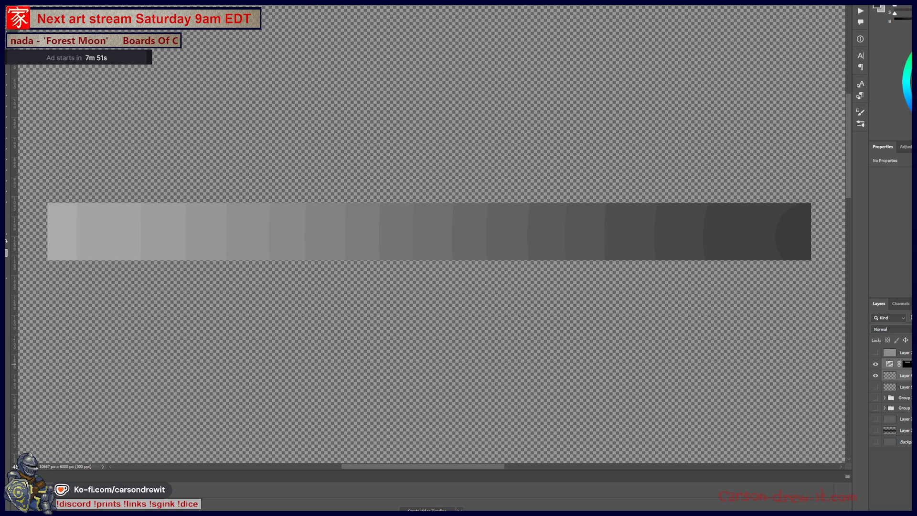
{"action": "key", "text": "ctrl+g"}
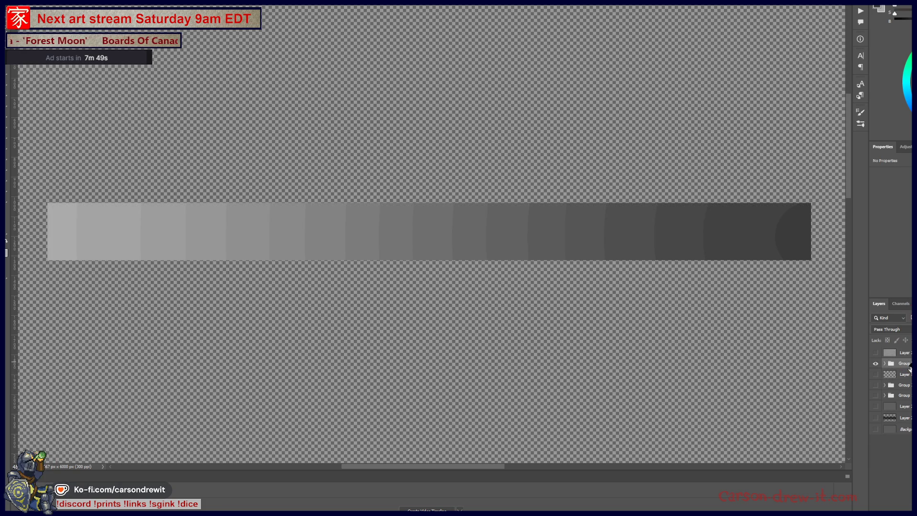
Step: Make the line-art layers visible again and delete the dark grey square layer
{"action": "left_click_drag", "start_coordinate": [875, 364], "coordinate": [876, 418]}
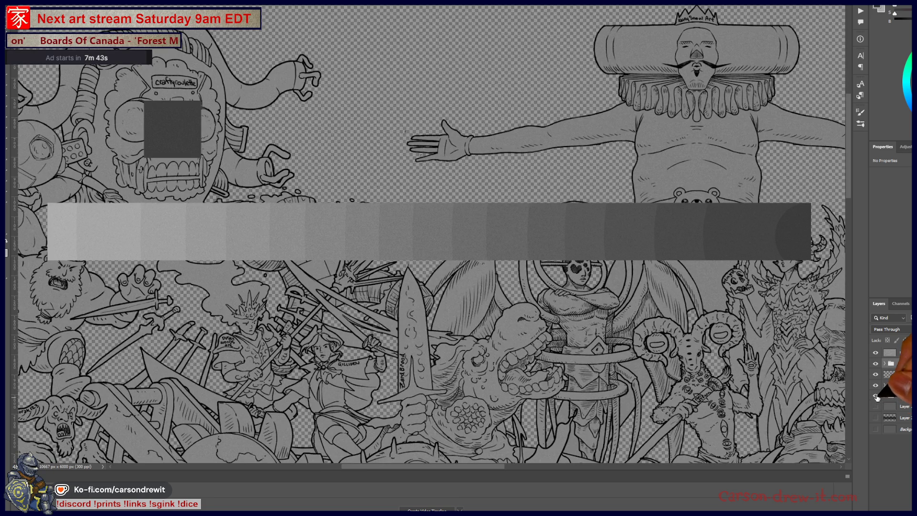
{"action": "left_click", "coordinate": [877, 385]}
{"action": "left_click", "coordinate": [877, 385]}
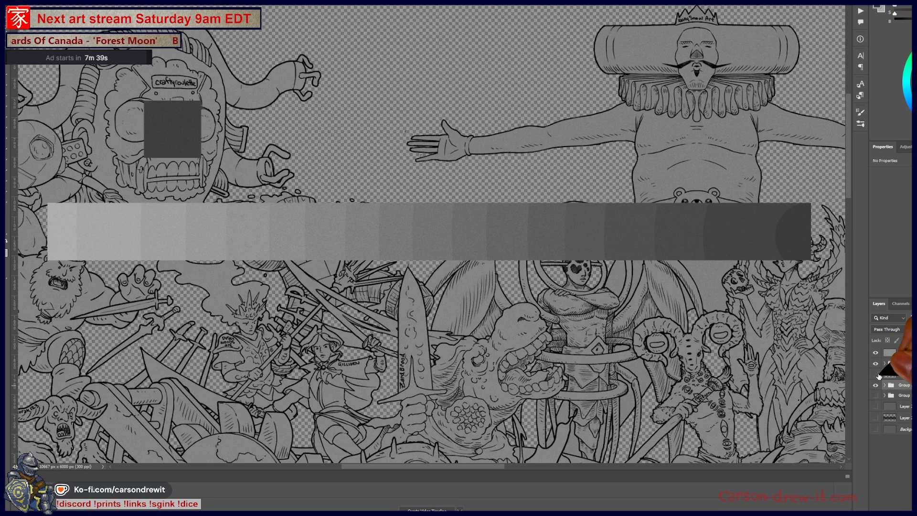
{"action": "left_click", "coordinate": [876, 374]}
{"action": "left_click", "coordinate": [890, 374]}
{"action": "key", "text": "Delete"}
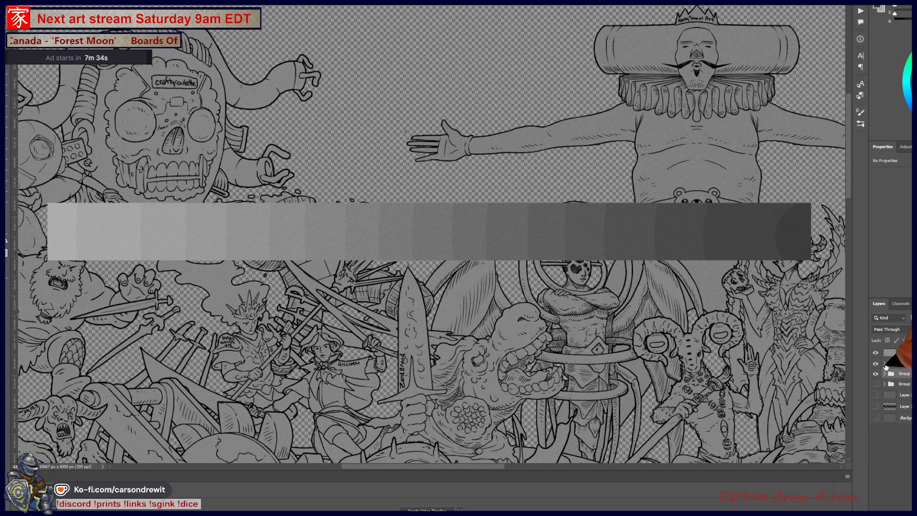
Step: Toggle the line art and gradient bar to compare, then zoom out to frame the whole drawing
{"action": "left_click", "coordinate": [875, 363]}
{"action": "left_click", "coordinate": [876, 364]}
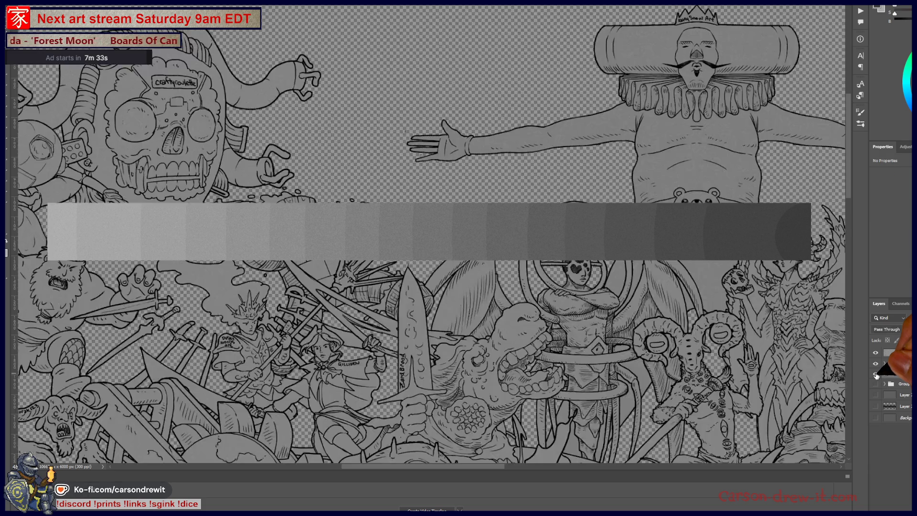
{"action": "left_click", "coordinate": [877, 364]}
{"action": "left_click", "coordinate": [877, 365]}
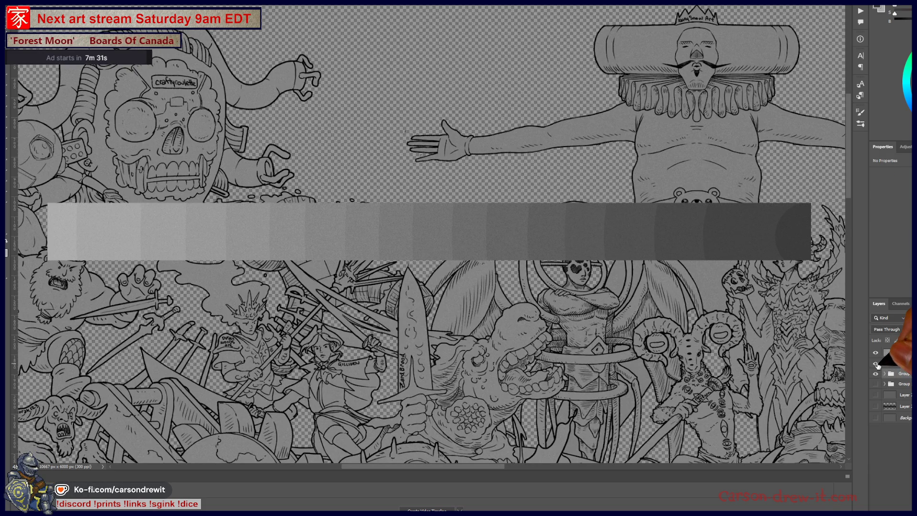
{"action": "key", "text": "ctrl+minus"}
{"action": "left_click_drag", "start_coordinate": [480, 306], "coordinate": [446, 81]}
{"action": "key", "text": "ctrl+minus"}
{"action": "left_click_drag", "start_coordinate": [650, 225], "coordinate": [497, 239]}
{"action": "mouse_move", "coordinate": [416, 251]}
{"action": "left_mouse_down"}
{"action": "mouse_move", "coordinate": [372, 277]}
{"action": "mouse_move", "coordinate": [366, 249]}
{"action": "left_mouse_up"}
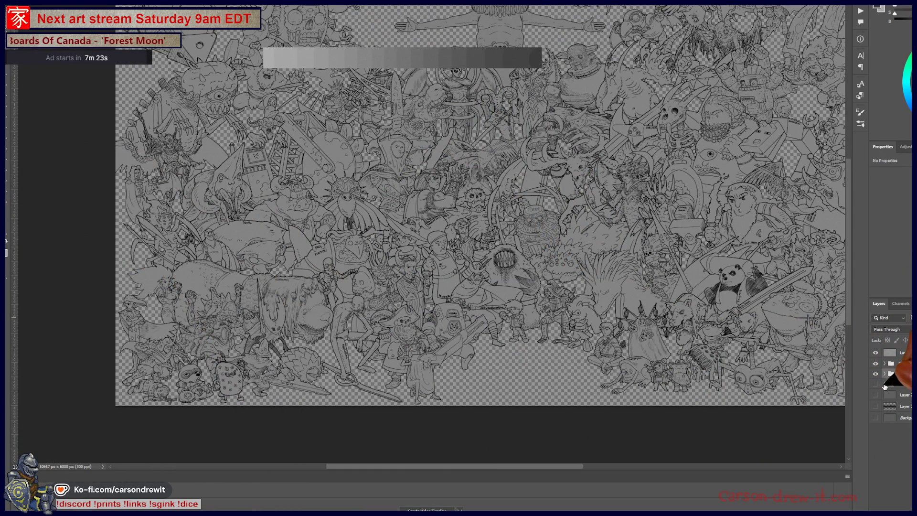
Step: Expand the third layer group and toggle a character layer to see which figures it holds
{"action": "left_click", "coordinate": [884, 374]}
{"action": "left_click", "coordinate": [897, 397]}
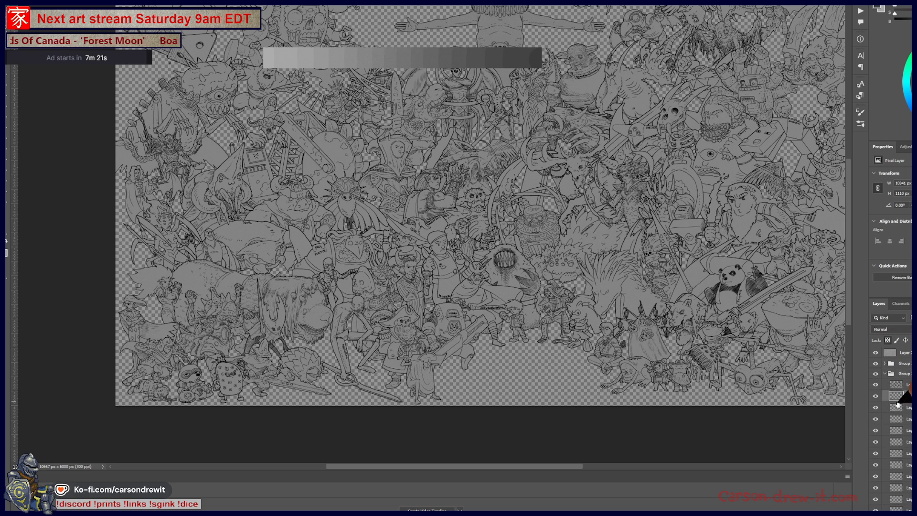
{"action": "left_click", "coordinate": [876, 396]}
{"action": "left_click", "coordinate": [877, 397]}
{"action": "left_click", "coordinate": [877, 398]}
{"action": "left_click", "coordinate": [877, 397]}
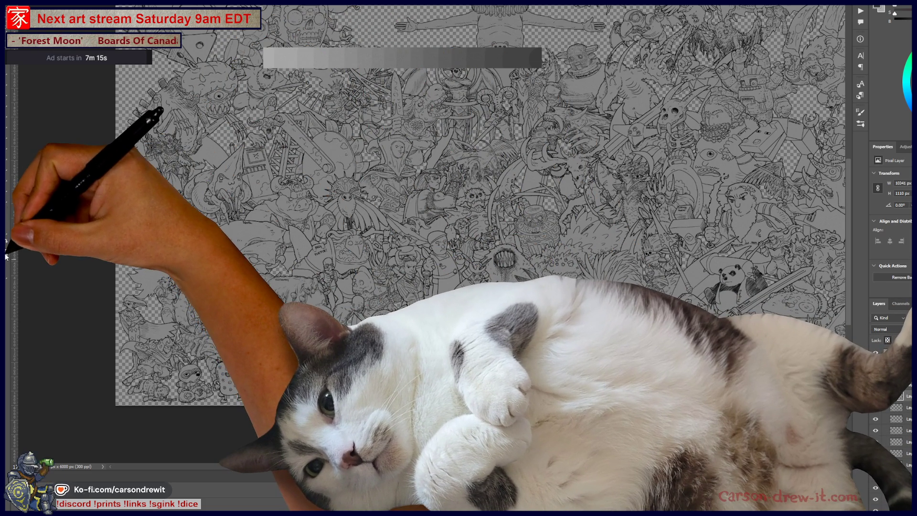
Step: Inspect the background colour in the Color Picker and close it without changes
{"action": "left_click", "coordinate": [6, 257]}
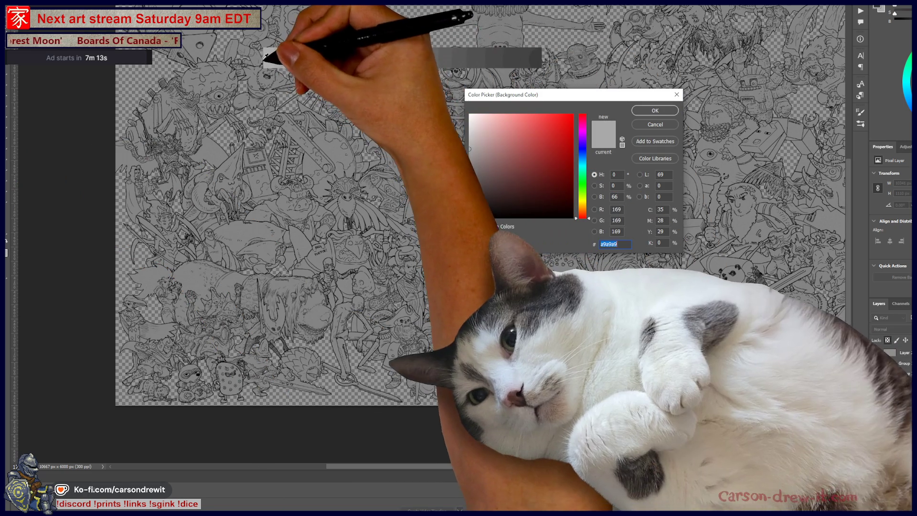
{"action": "key", "text": "Return"}
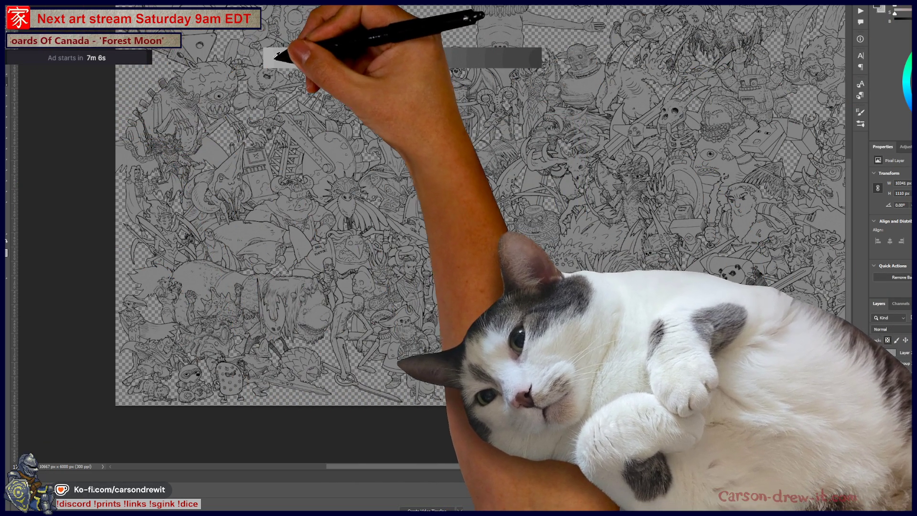
{"action": "left_click", "coordinate": [268, 55]}
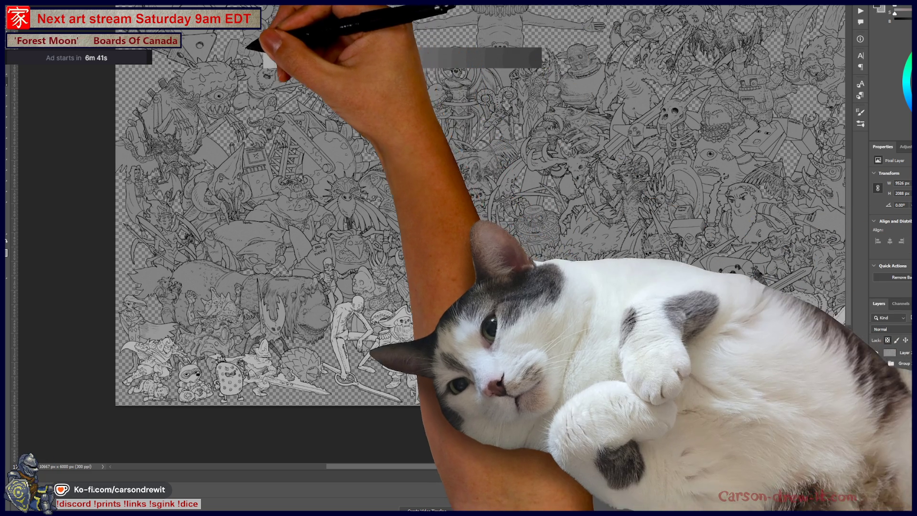
{"action": "scroll", "coordinate": [265, 55], "scroll_direction": "up", "scroll_amount": 2}
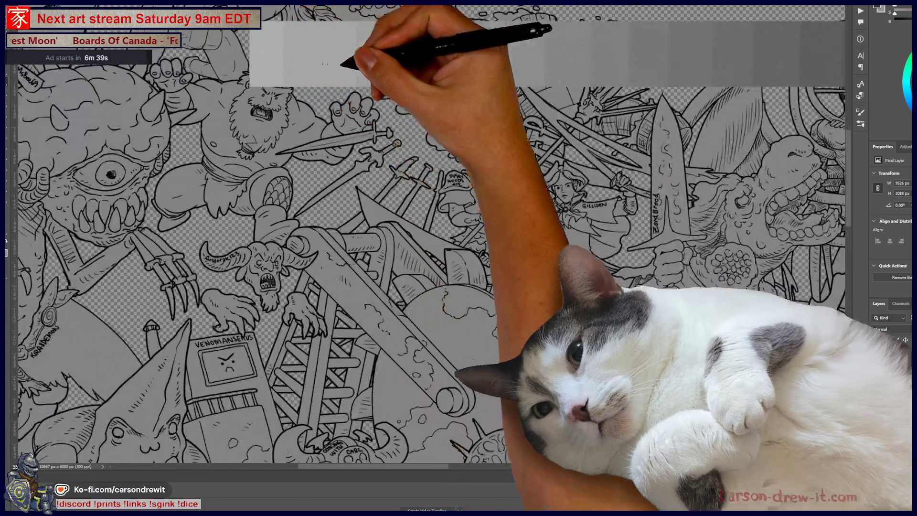
{"action": "scroll", "coordinate": [261, 53], "scroll_direction": "up", "scroll_amount": 2}
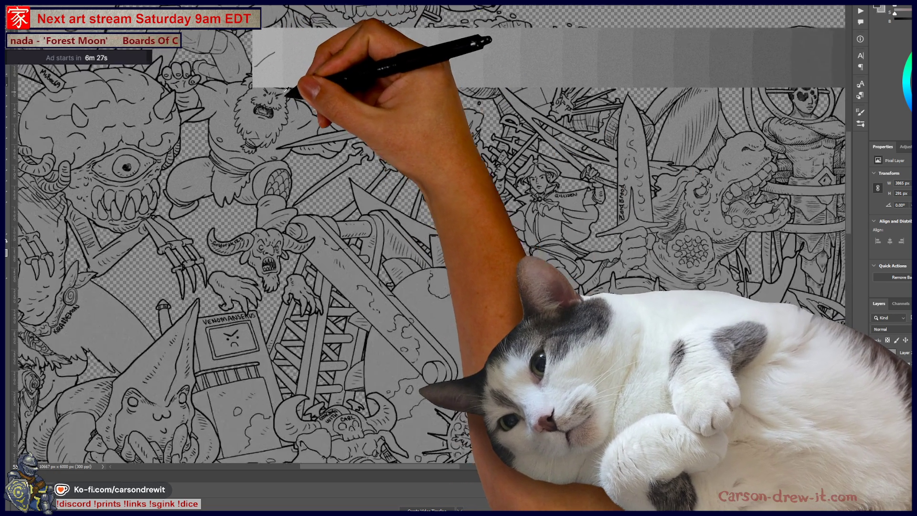
{"action": "mouse_move", "coordinate": [287, 90]}
{"action": "left_mouse_down"}
{"action": "mouse_move", "coordinate": [337, 127]}
{"action": "mouse_move", "coordinate": [272, 72]}
{"action": "mouse_move", "coordinate": [281, 27]}
{"action": "left_mouse_up"}
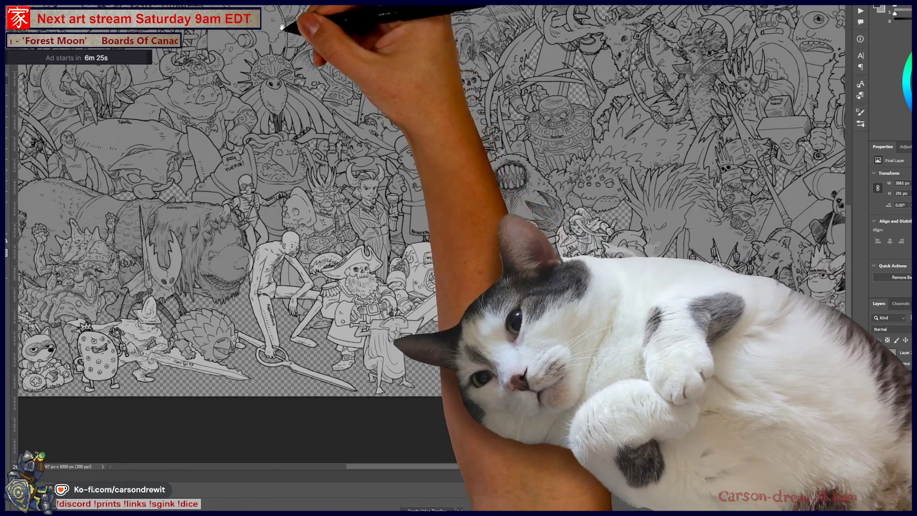
{"action": "left_click_drag", "start_coordinate": [358, 251], "coordinate": [386, 251]}
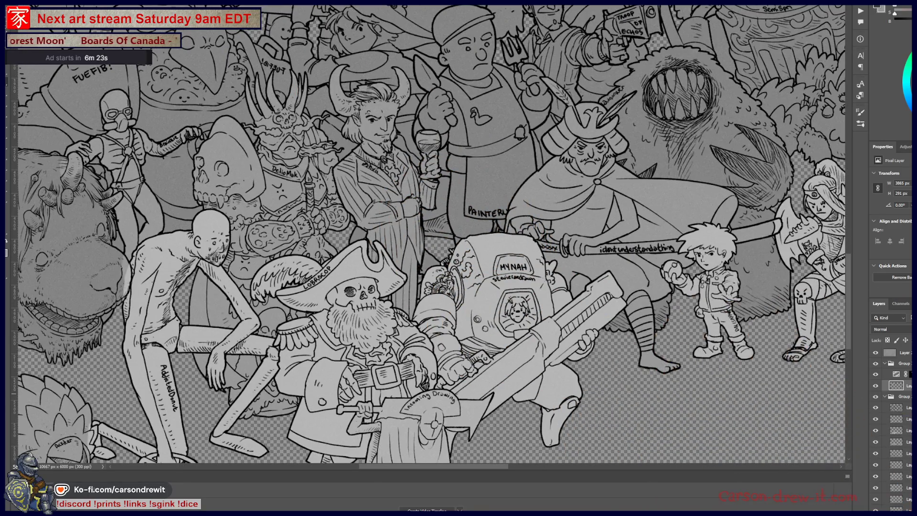
{"action": "left_click", "coordinate": [875, 434]}
{"action": "left_click", "coordinate": [876, 434]}
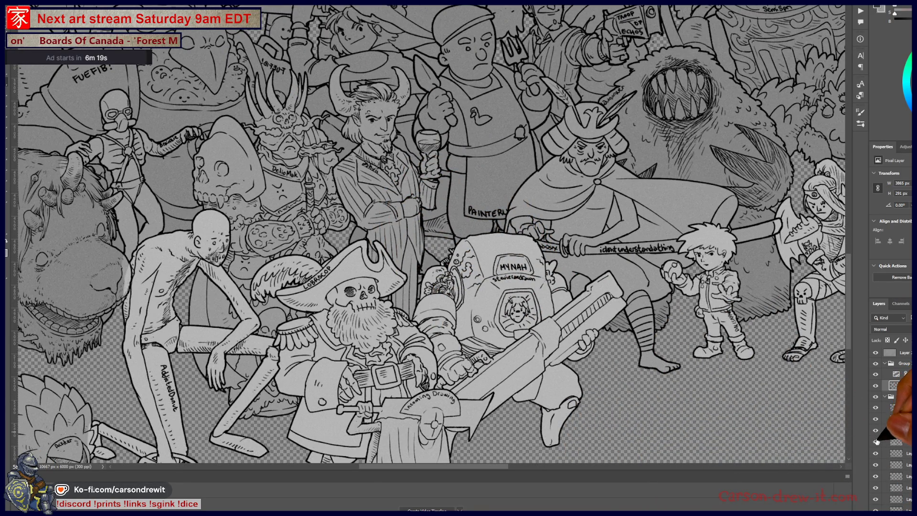
{"action": "left_click", "coordinate": [876, 444]}
{"action": "left_click", "coordinate": [876, 444]}
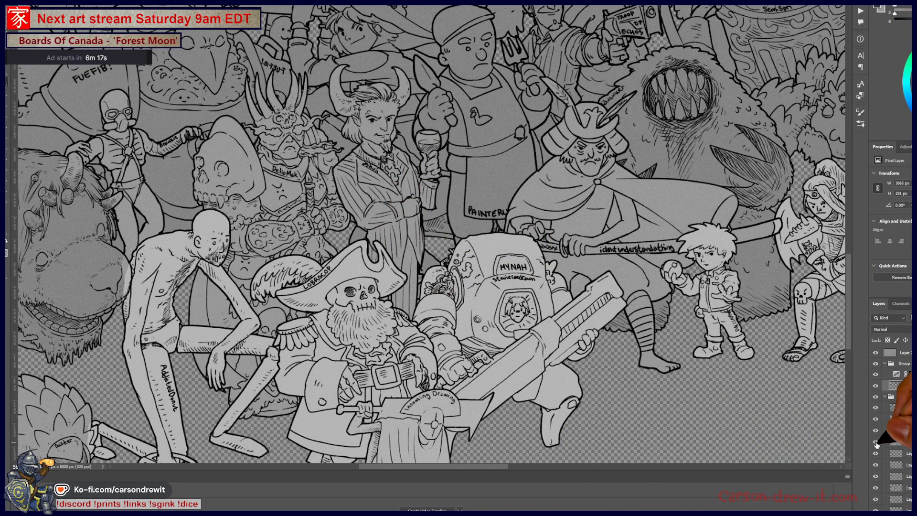
{"action": "key", "text": "ctrl+0"}
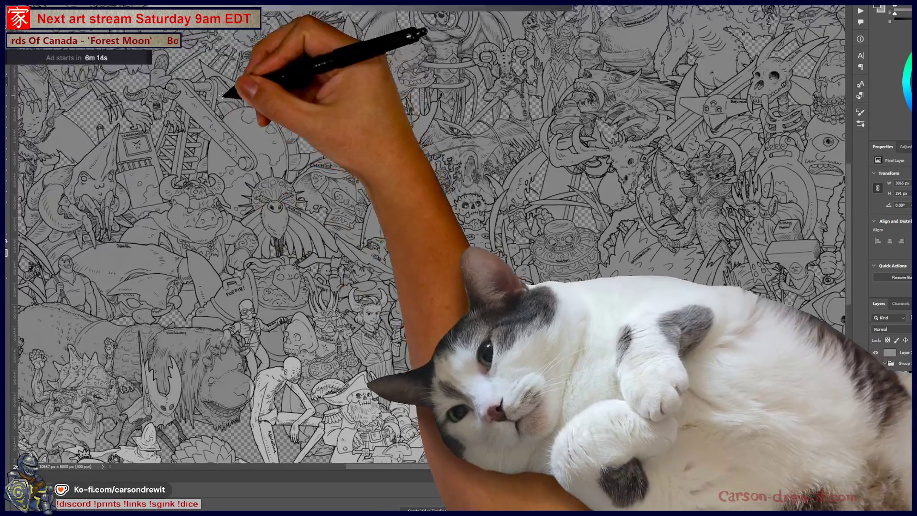
{"action": "scroll", "coordinate": [215, 129], "scroll_direction": "up", "scroll_amount": 3}
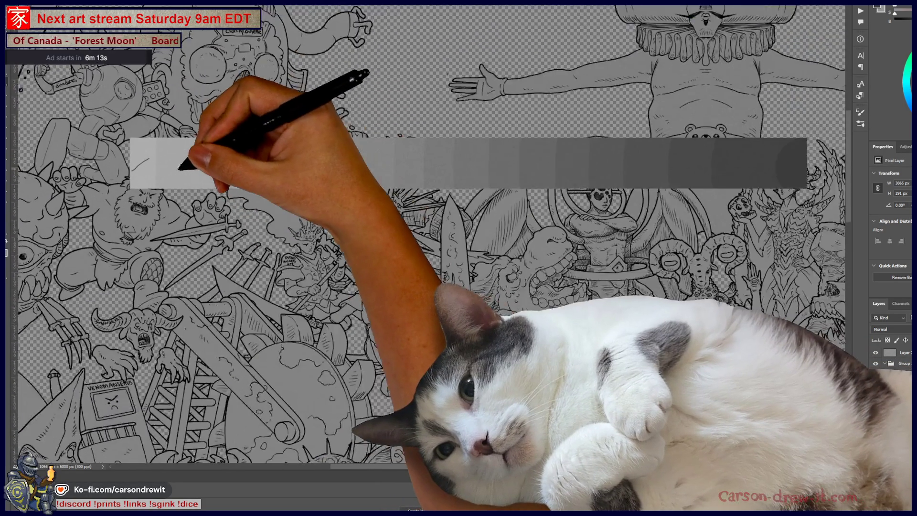
{"action": "scroll", "coordinate": [178, 172], "scroll_direction": "up", "scroll_amount": 2}
{"action": "mouse_move", "coordinate": [178, 167]}
{"action": "left_mouse_down"}
{"action": "mouse_move", "coordinate": [204, 153]}
{"action": "mouse_move", "coordinate": [237, 159]}
{"action": "left_mouse_up"}
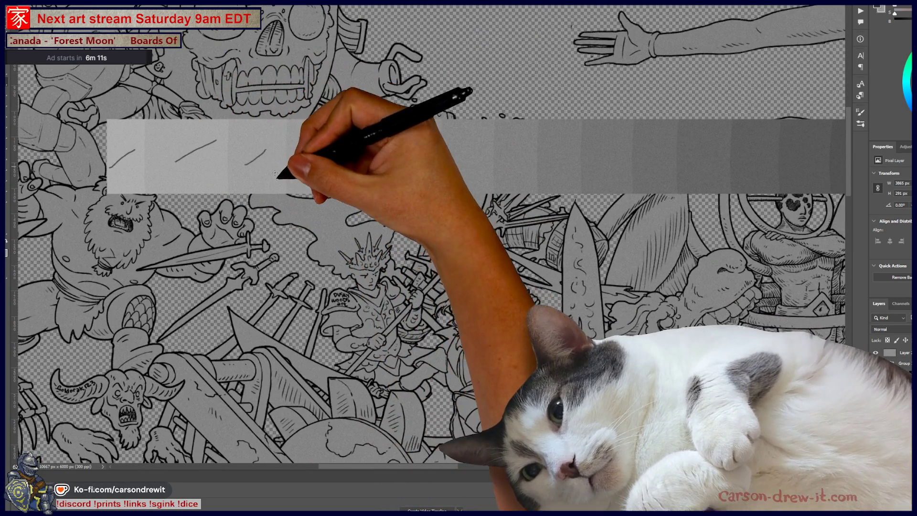
{"action": "key", "text": "ctrl+minus"}
{"action": "key", "text": "ctrl+minus"}
{"action": "key", "text": "ctrl+minus"}
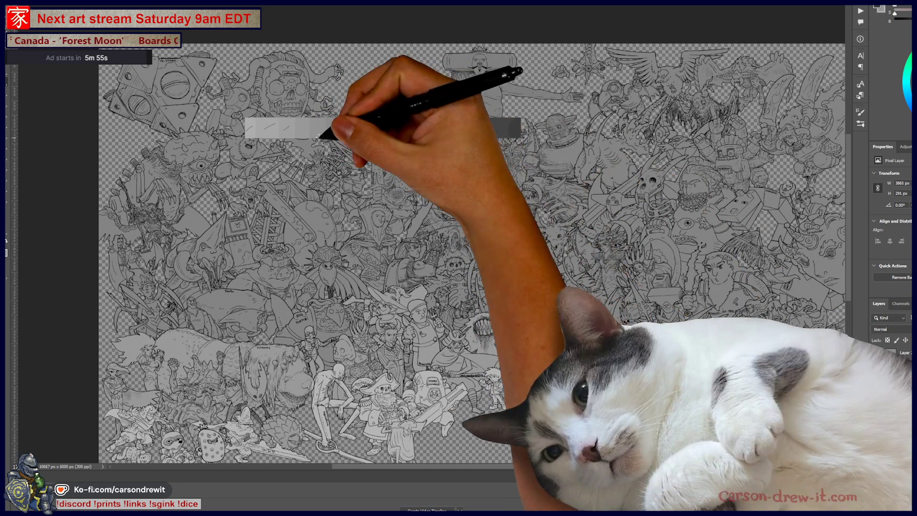
{"action": "left_click", "coordinate": [308, 127]}
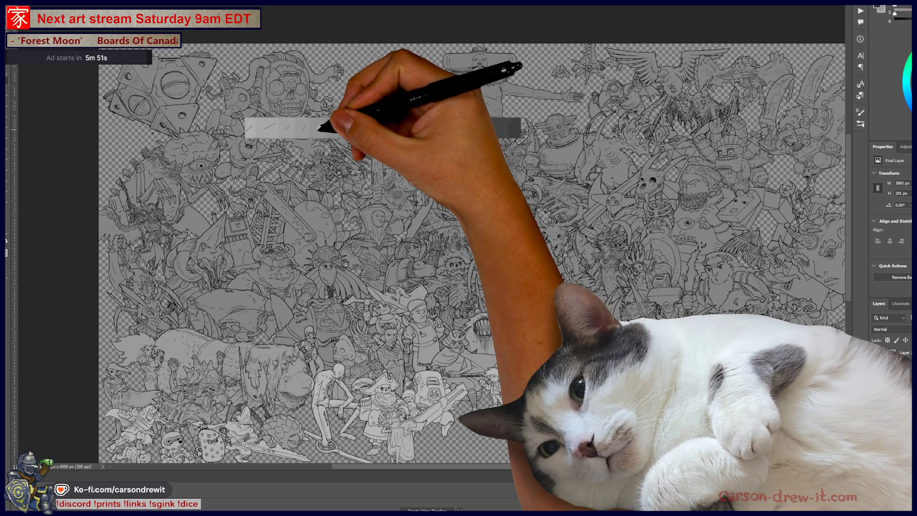
{"action": "left_click", "coordinate": [645, 406]}
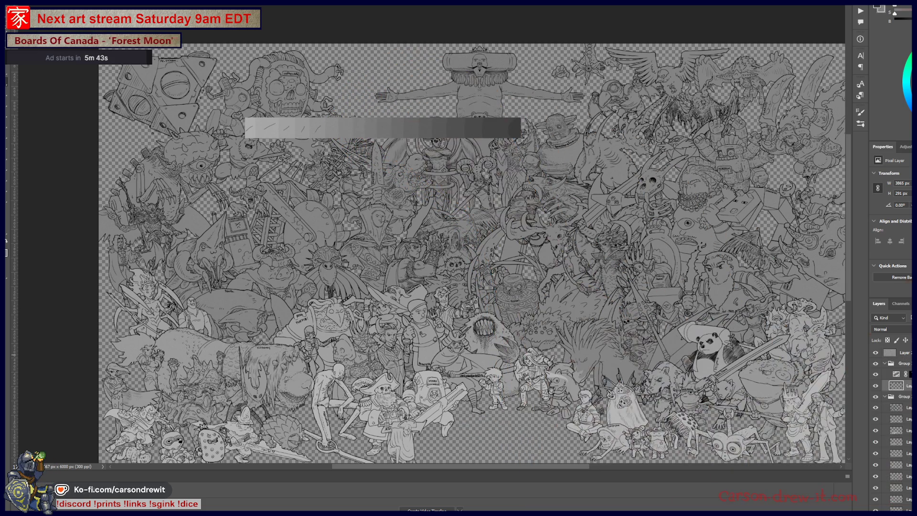
{"action": "left_click", "coordinate": [896, 476]}
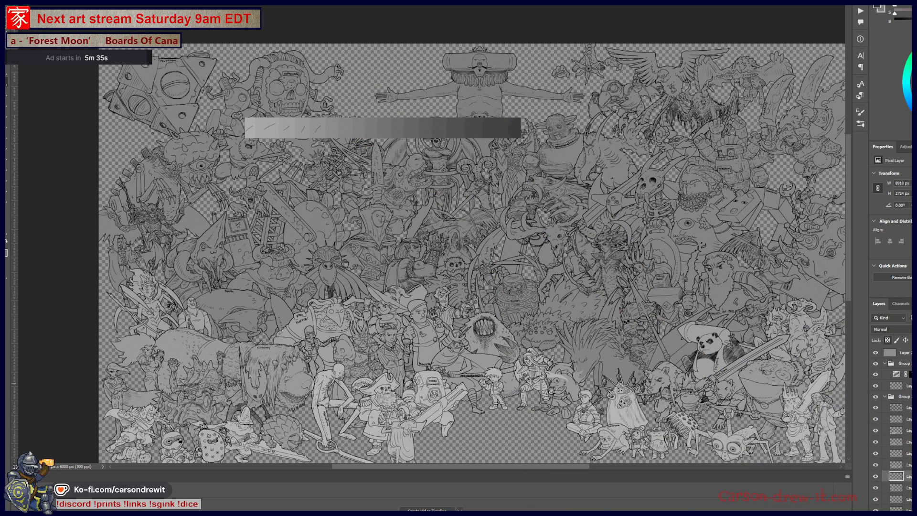
{"action": "left_click", "coordinate": [333, 124]}
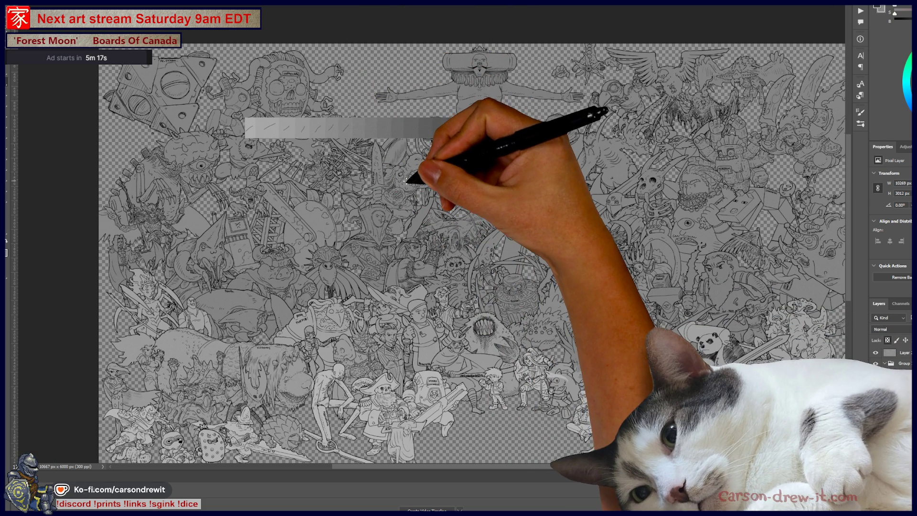
{"action": "mouse_move", "coordinate": [512, 266]}
{"action": "left_mouse_down"}
{"action": "mouse_move", "coordinate": [515, 213]}
{"action": "mouse_move", "coordinate": [509, 218]}
{"action": "left_mouse_up"}
{"action": "scroll", "coordinate": [893, 421], "scroll_direction": "down", "scroll_amount": 3}
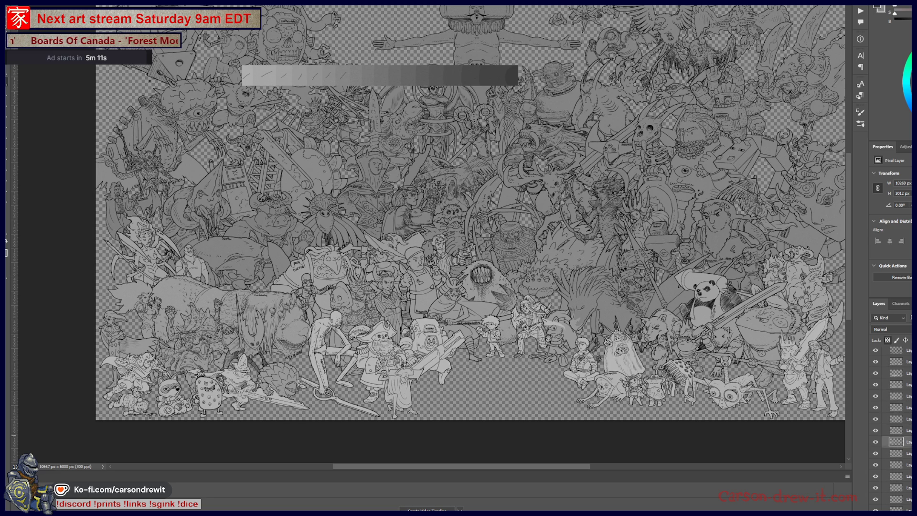
{"action": "scroll", "coordinate": [890, 425], "scroll_direction": "up", "scroll_amount": 3}
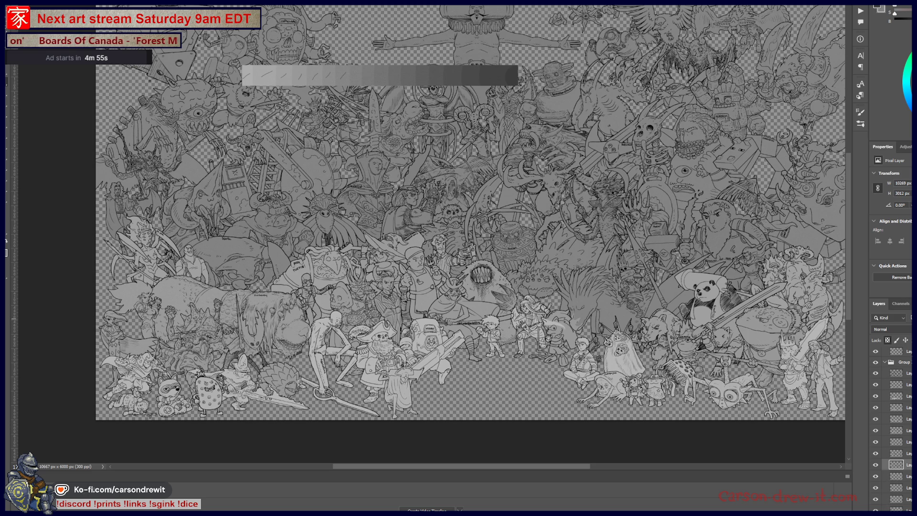
{"action": "left_click", "coordinate": [359, 80]}
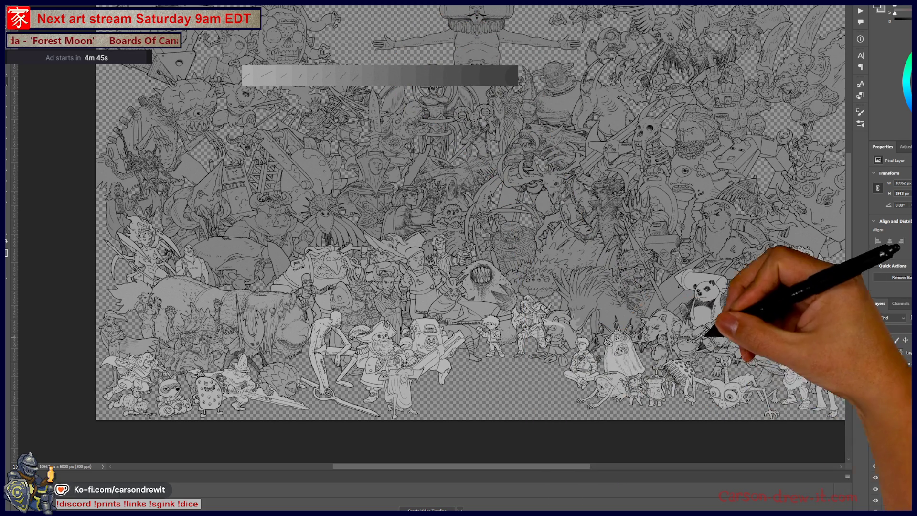
{"action": "left_click", "coordinate": [616, 330]}
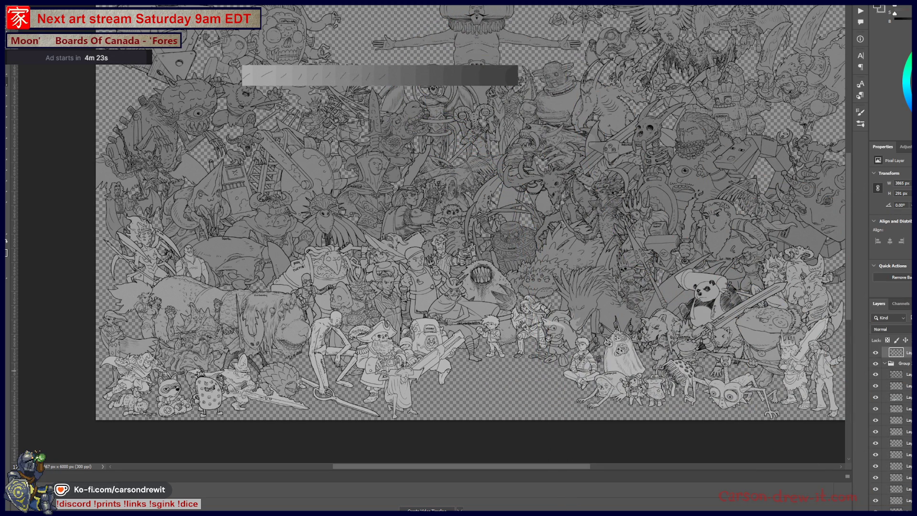
{"action": "scroll", "coordinate": [391, 76], "scroll_direction": "up", "scroll_amount": 5}
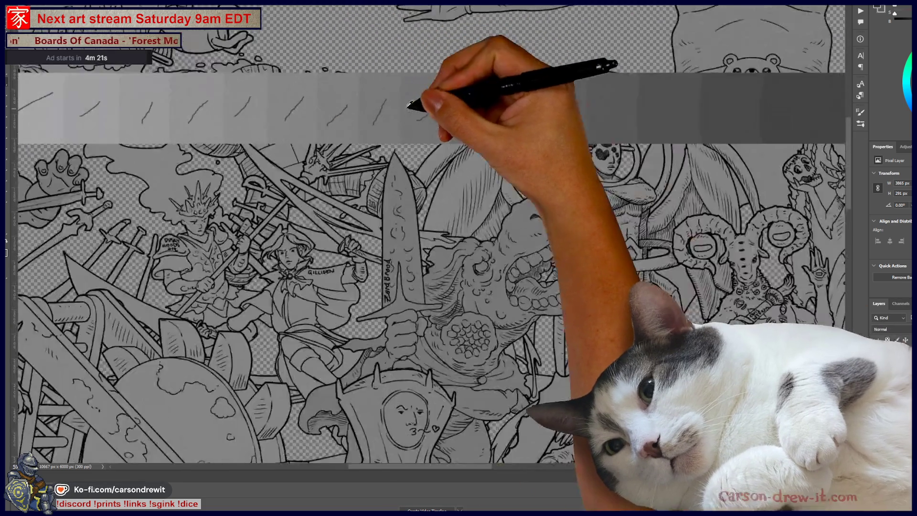
{"action": "scroll", "coordinate": [420, 116], "scroll_direction": "up", "scroll_amount": 3}
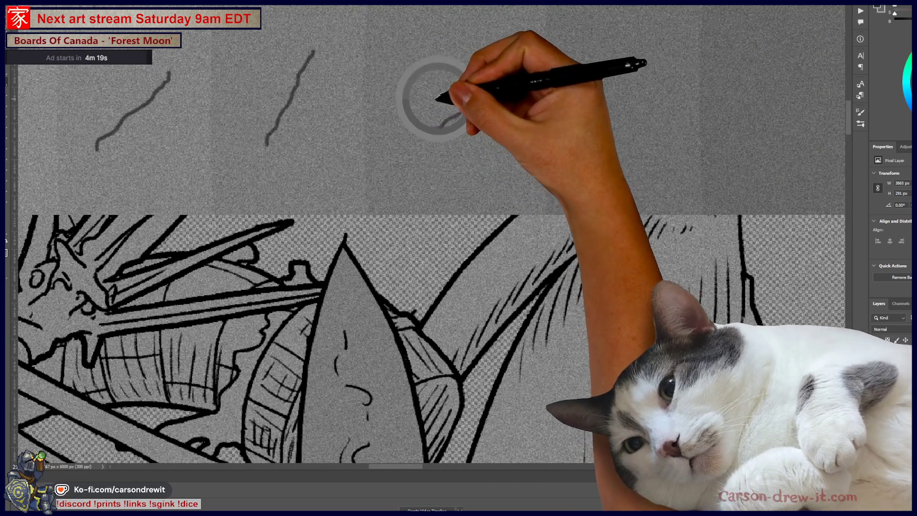
{"action": "scroll", "coordinate": [425, 102], "scroll_direction": "down", "scroll_amount": 3}
{"action": "scroll", "coordinate": [472, 182], "scroll_direction": "down", "scroll_amount": 1}
{"action": "scroll", "coordinate": [472, 182], "scroll_direction": "down", "scroll_amount": 4}
{"action": "scroll", "coordinate": [473, 182], "scroll_direction": "up", "scroll_amount": 3}
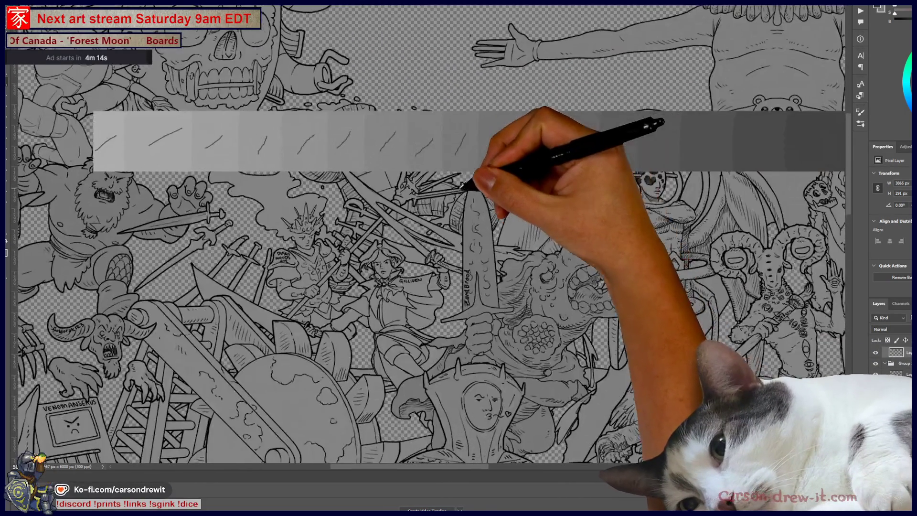
{"action": "scroll", "coordinate": [471, 181], "scroll_direction": "up", "scroll_amount": 1}
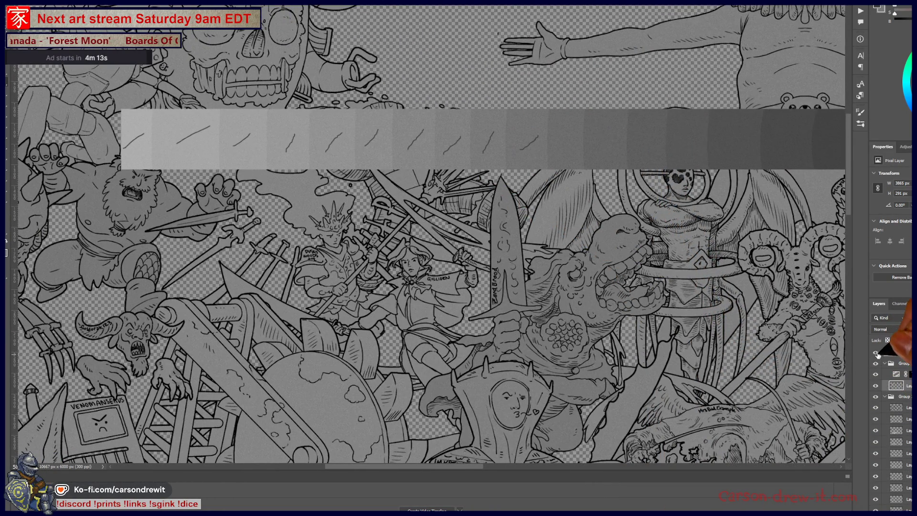
{"action": "scroll", "coordinate": [533, 217], "scroll_direction": "down", "scroll_amount": 3}
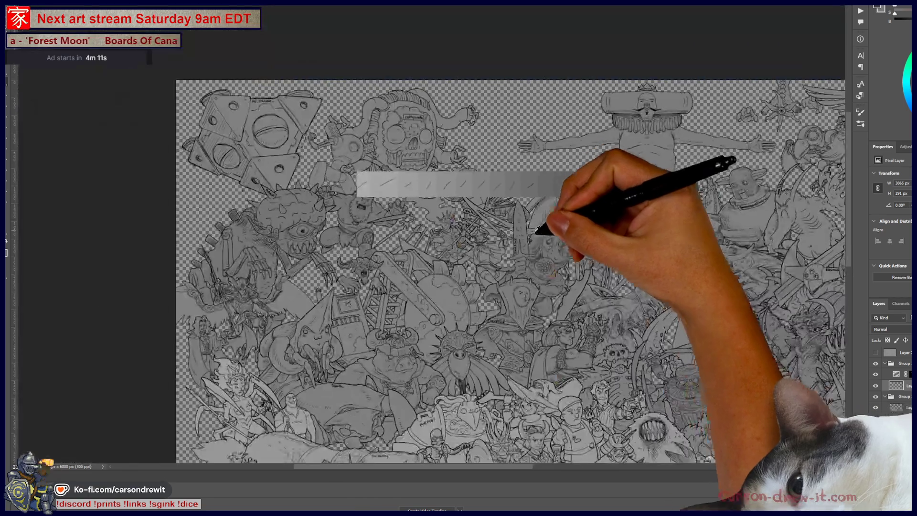
{"action": "mouse_move", "coordinate": [611, 346]}
{"action": "left_mouse_down"}
{"action": "mouse_move", "coordinate": [523, 146]}
{"action": "mouse_move", "coordinate": [565, 221]}
{"action": "left_mouse_up"}
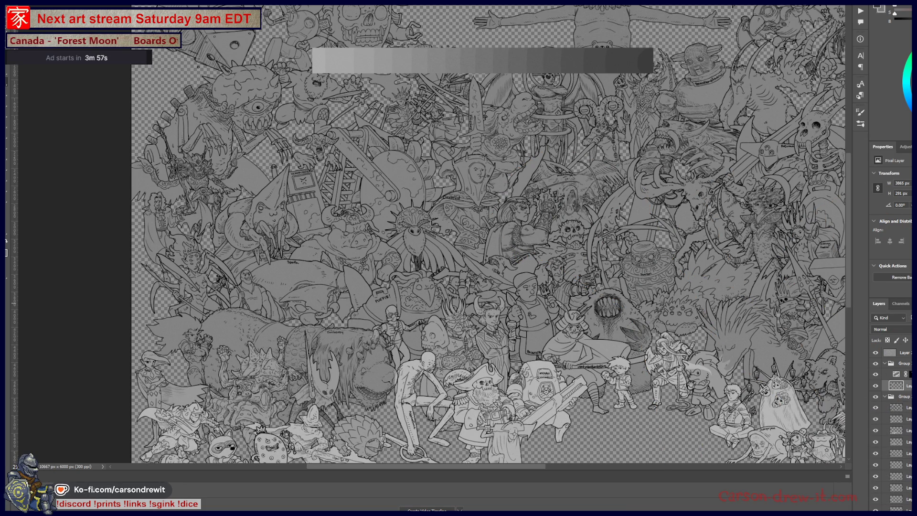
{"action": "left_click_drag", "start_coordinate": [877, 364], "coordinate": [875, 356]}
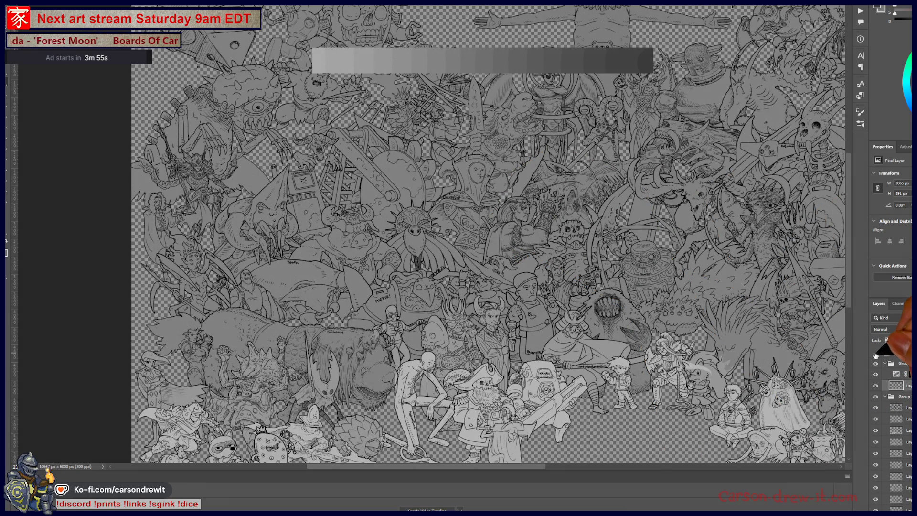
Step: Fit the canvas in the window and close the animation Timeline panel from its flyout menu
{"action": "key", "text": "ctrl+minus"}
{"action": "key", "text": "ctrl+0"}
{"action": "mouse_move", "coordinate": [516, 385]}
{"action": "left_mouse_down"}
{"action": "mouse_move", "coordinate": [399, 246]}
{"action": "mouse_move", "coordinate": [496, 318]}
{"action": "mouse_move", "coordinate": [467, 242]}
{"action": "mouse_move", "coordinate": [467, 309]}
{"action": "mouse_move", "coordinate": [390, 103]}
{"action": "mouse_move", "coordinate": [421, 119]}
{"action": "mouse_move", "coordinate": [437, 147]}
{"action": "left_mouse_up"}
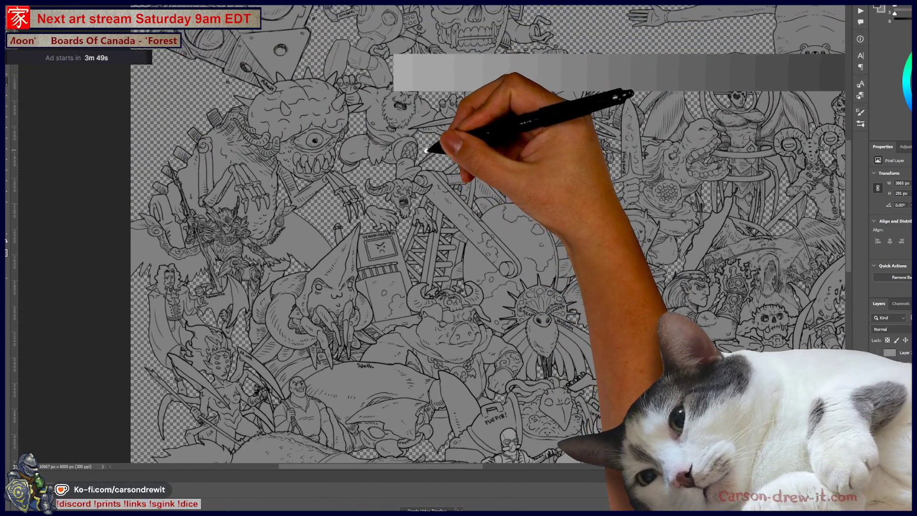
{"action": "left_click", "coordinate": [847, 476]}
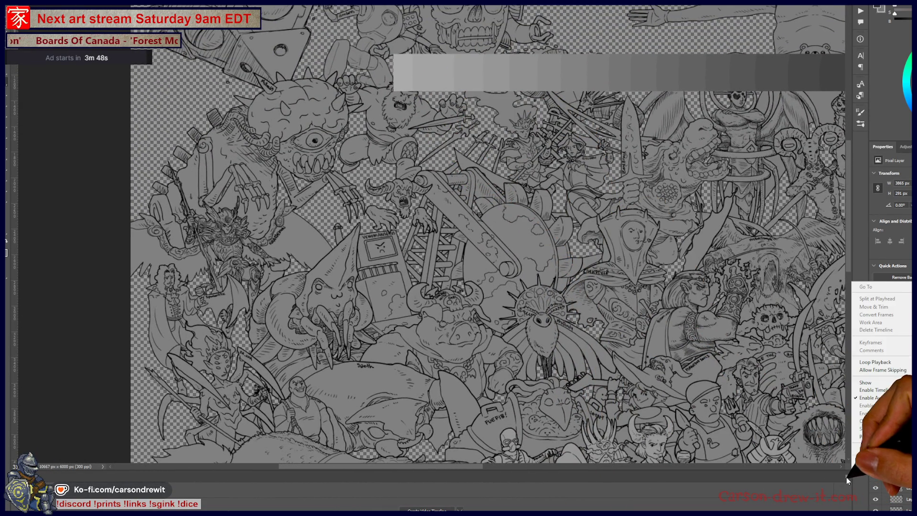
{"action": "left_click", "coordinate": [866, 461]}
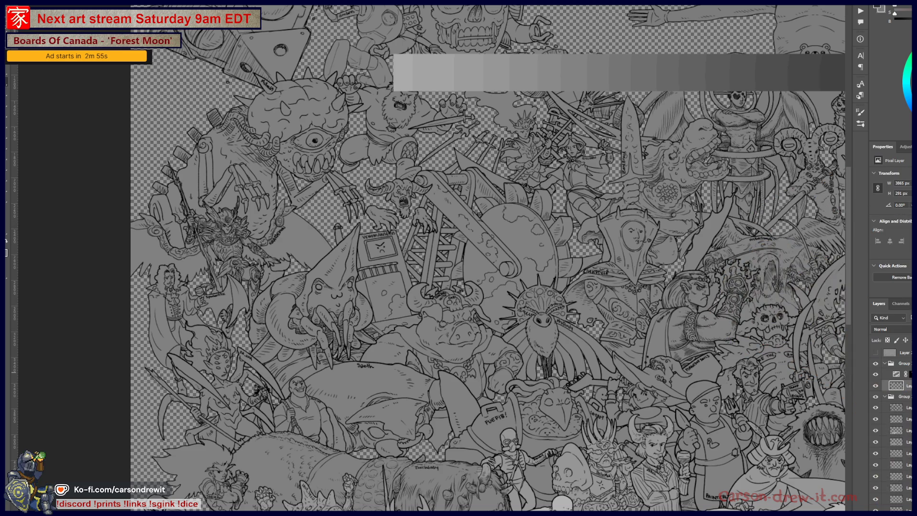
{"action": "scroll", "coordinate": [625, 420], "scroll_direction": "down", "scroll_amount": 1}
Step: Select the grey swatch-bar layer and brush the first short test strokes on its swatches
{"action": "scroll", "coordinate": [675, 421], "scroll_direction": "down", "scroll_amount": 2}
{"action": "scroll", "coordinate": [639, 352], "scroll_direction": "up", "scroll_amount": 2}
{"action": "mouse_move", "coordinate": [639, 353]}
{"action": "left_mouse_down"}
{"action": "mouse_move", "coordinate": [533, 277]}
{"action": "mouse_move", "coordinate": [532, 290]}
{"action": "left_mouse_up"}
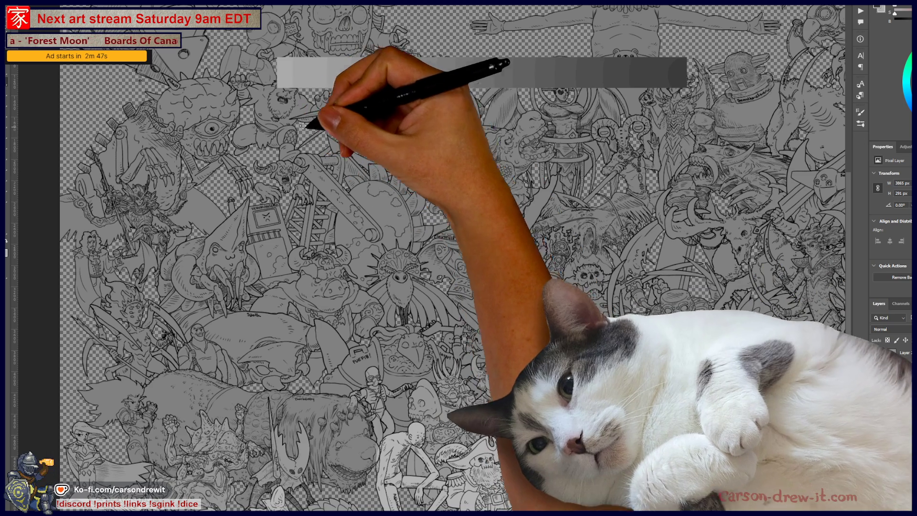
{"action": "scroll", "coordinate": [891, 406], "scroll_direction": "down", "scroll_amount": 1}
{"action": "scroll", "coordinate": [891, 425], "scroll_direction": "down", "scroll_amount": 3}
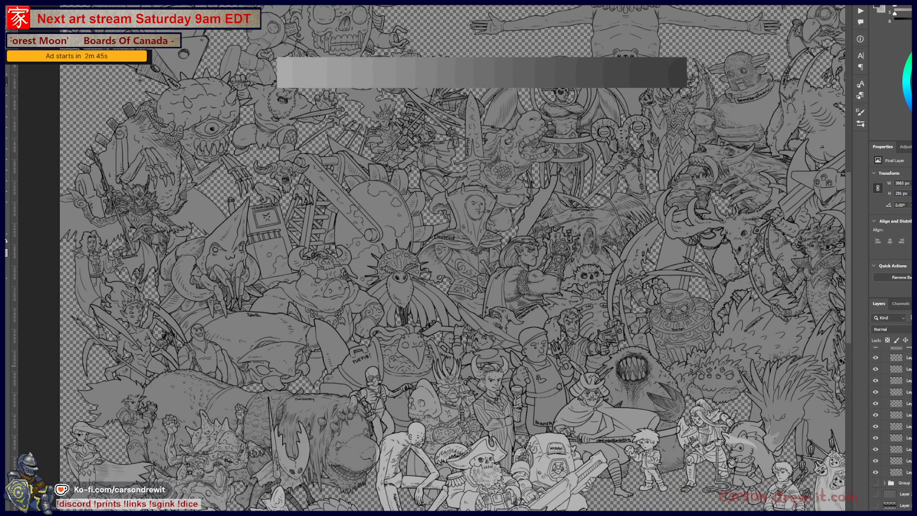
{"action": "scroll", "coordinate": [890, 430], "scroll_direction": "down", "scroll_amount": 2}
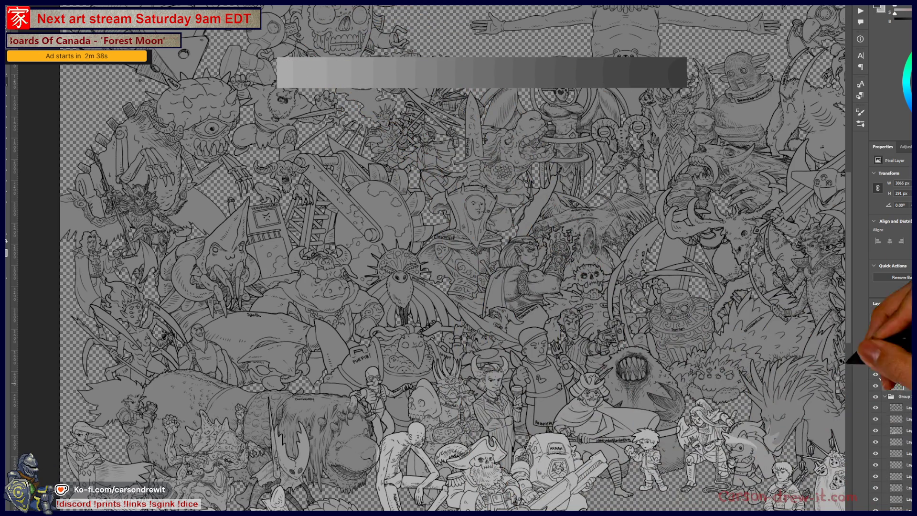
{"action": "left_click", "coordinate": [896, 353]}
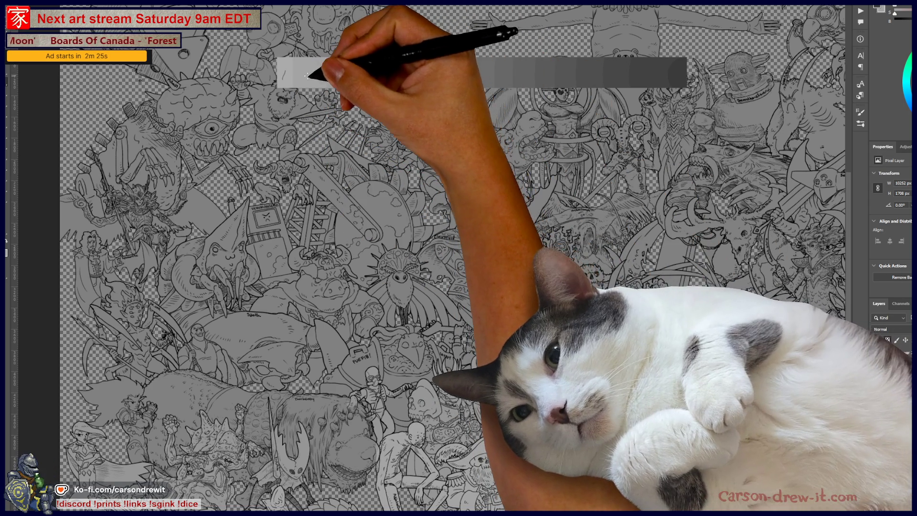
{"action": "left_click", "coordinate": [888, 406]}
{"action": "left_click_drag", "start_coordinate": [308, 77], "coordinate": [314, 67]}
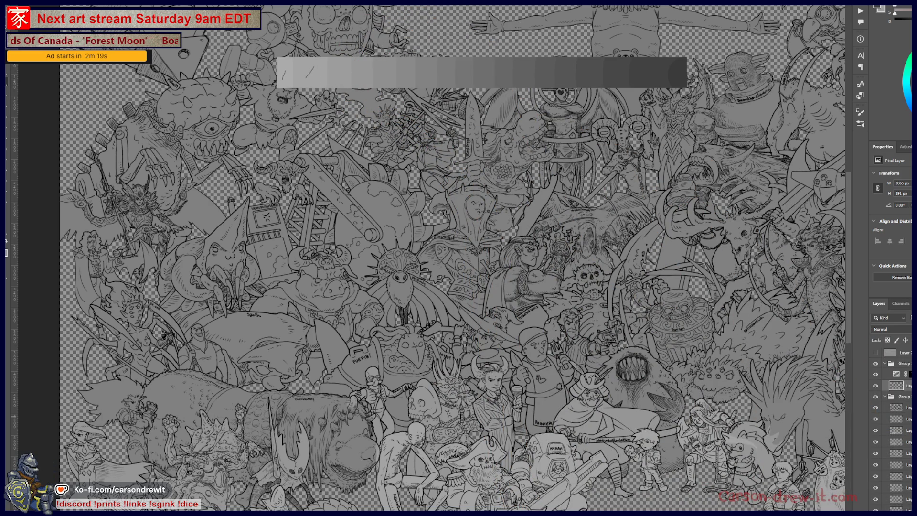
{"action": "left_click", "coordinate": [358, 208]}
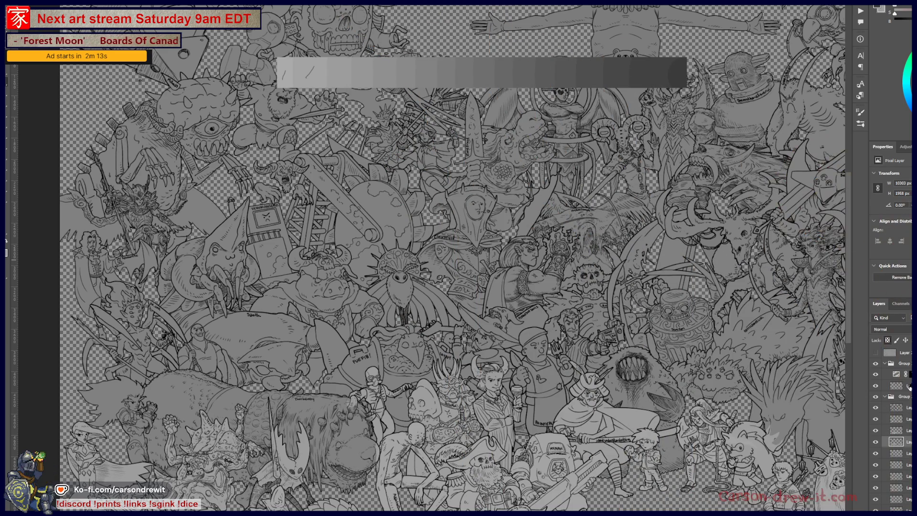
{"action": "left_click_drag", "start_coordinate": [339, 67], "coordinate": [336, 77]}
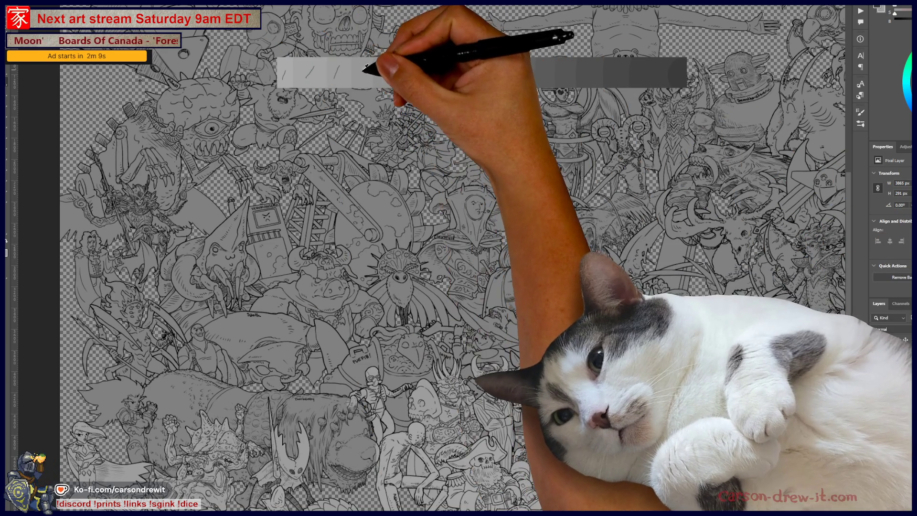
Step: Return to the swatch-bar layer and brush the fourth through seventh test strokes on following swatches
{"action": "left_click", "coordinate": [902, 397]}
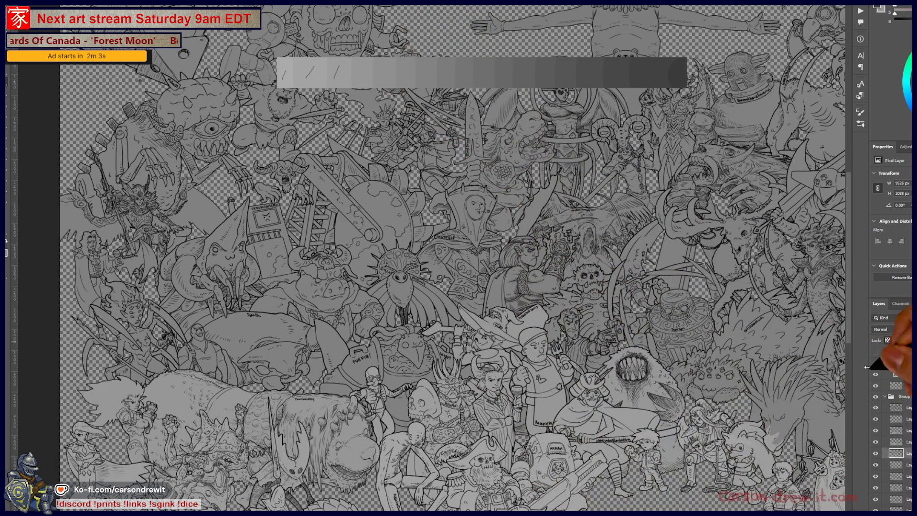
{"action": "key", "text": "alt+bracketright"}
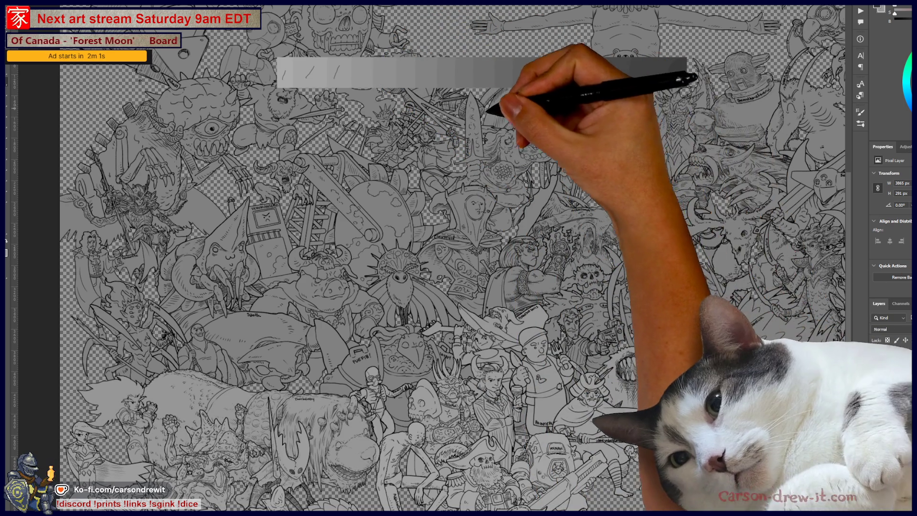
{"action": "left_click_drag", "start_coordinate": [360, 76], "coordinate": [367, 67]}
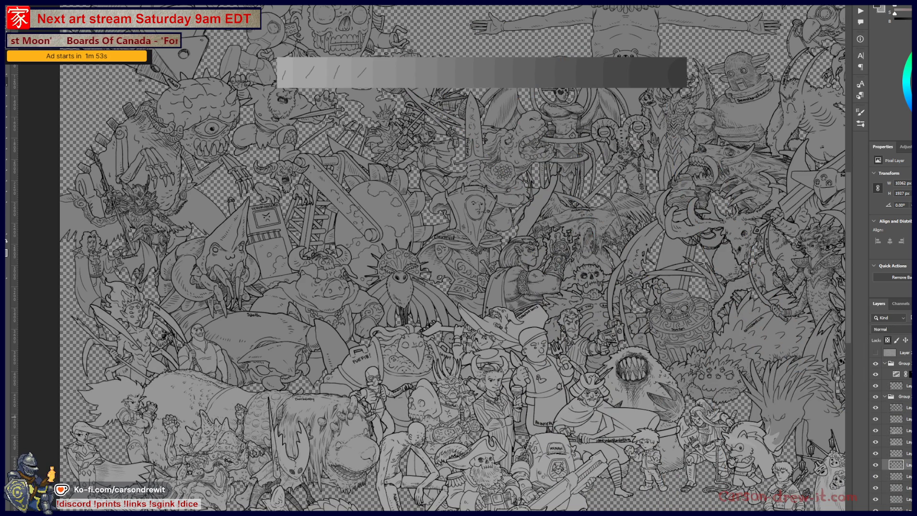
{"action": "left_click_drag", "start_coordinate": [381, 76], "coordinate": [385, 67]}
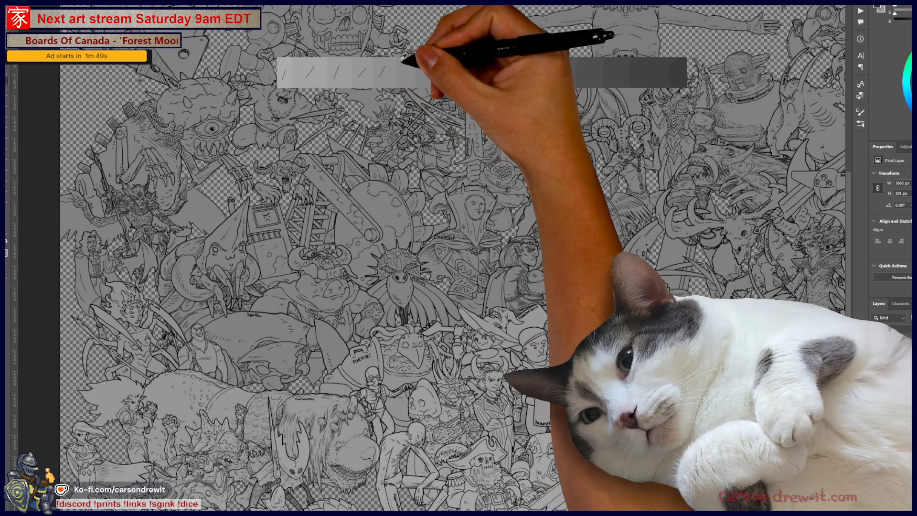
{"action": "key", "text": "alt+bracketleft"}
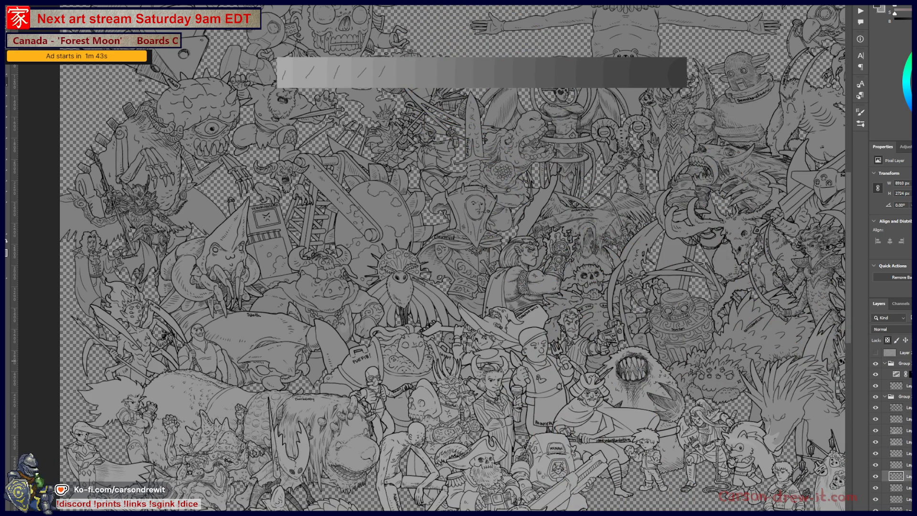
{"action": "left_click_drag", "start_coordinate": [405, 74], "coordinate": [411, 65]}
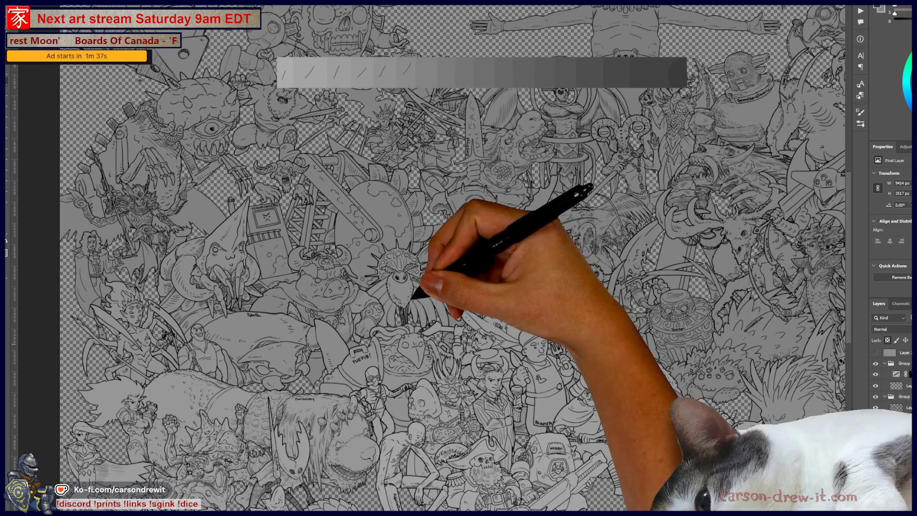
{"action": "left_click", "coordinate": [441, 342]}
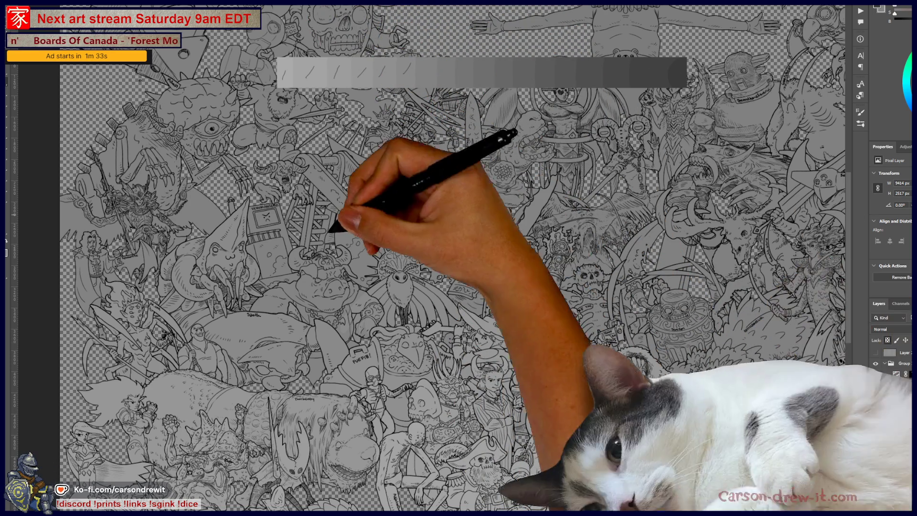
{"action": "left_click", "coordinate": [413, 72]}
{"action": "left_click_drag", "start_coordinate": [424, 75], "coordinate": [431, 65]}
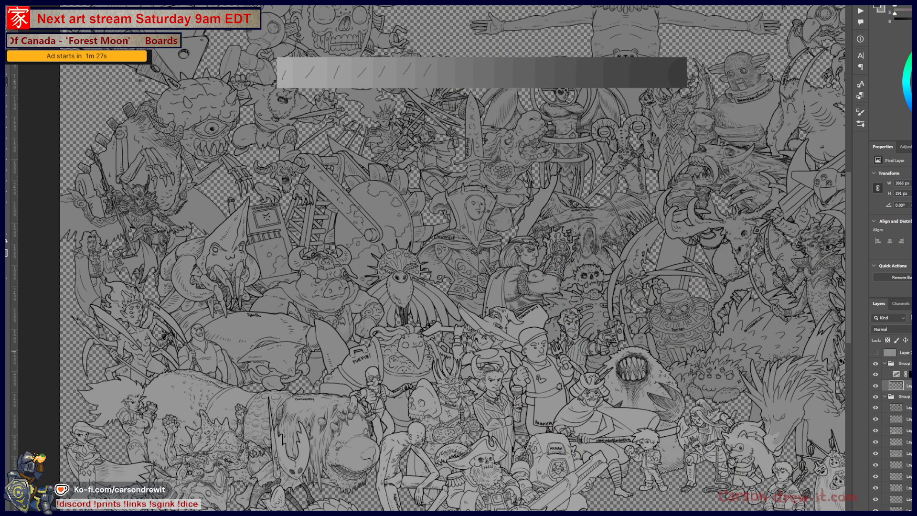
{"action": "scroll", "coordinate": [568, 358], "scroll_direction": "down", "scroll_amount": 2}
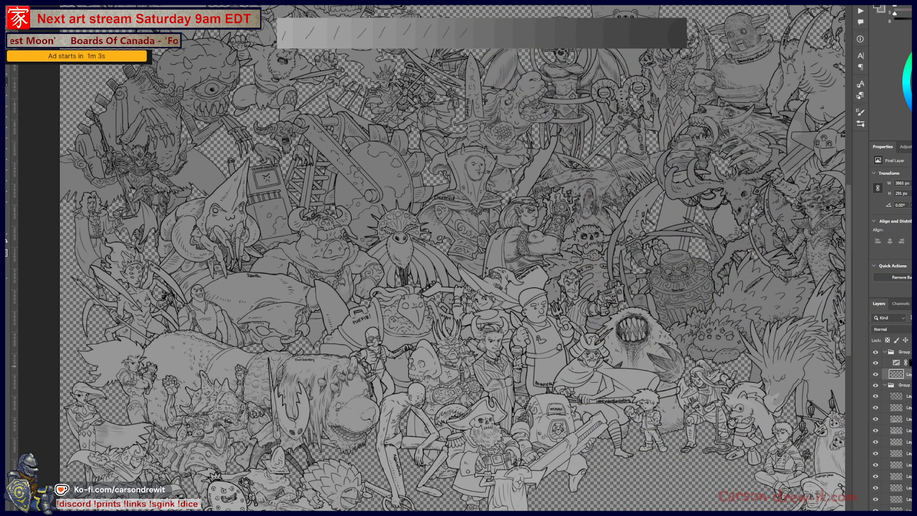
Step: Add a test stroke to a grey swatch, then raise another figures layer's opacity with the 0 key
{"action": "left_click", "coordinate": [580, 260], "text": "ctrl"}
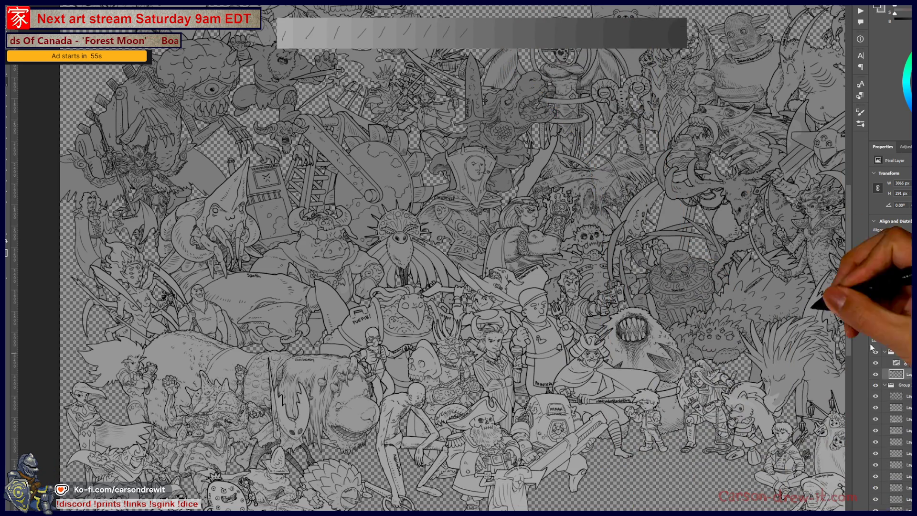
{"action": "left_click_drag", "start_coordinate": [481, 39], "coordinate": [488, 29]}
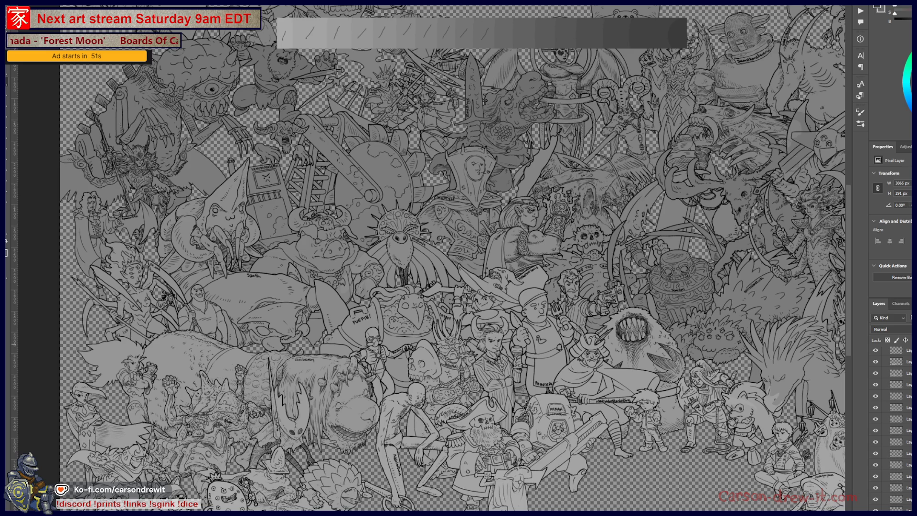
{"action": "key", "text": "alt+bracketleft"}
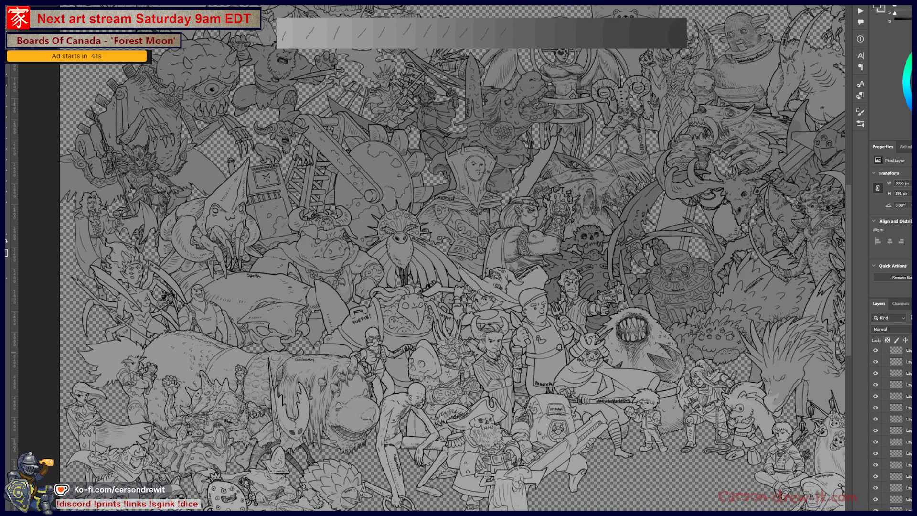
{"action": "left_click", "coordinate": [898, 441]}
{"action": "key", "text": "0"}
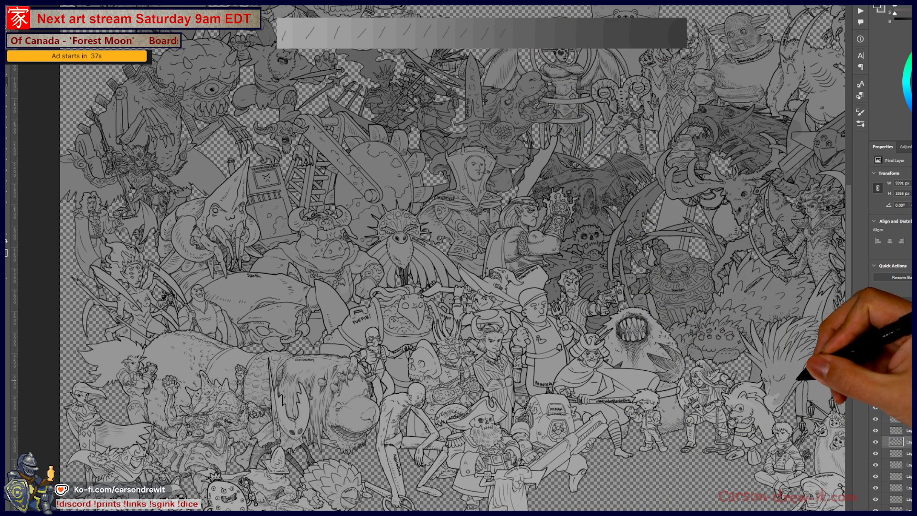
{"action": "scroll", "coordinate": [606, 412], "scroll_direction": "down", "scroll_amount": 5}
{"action": "scroll", "coordinate": [692, 317], "scroll_direction": "down", "scroll_amount": 2}
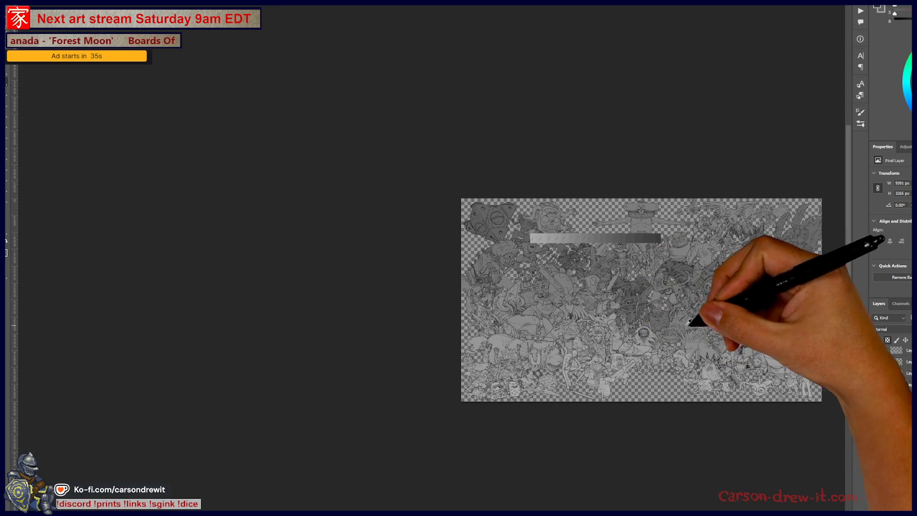
Step: Reselect the gradient-strip layer and draw three slanted slash strokes across the remaining swatches
{"action": "scroll", "coordinate": [658, 302], "scroll_direction": "up", "scroll_amount": 3}
{"action": "scroll", "coordinate": [658, 302], "scroll_direction": "up", "scroll_amount": 3}
{"action": "scroll", "coordinate": [593, 277], "scroll_direction": "up", "scroll_amount": 1}
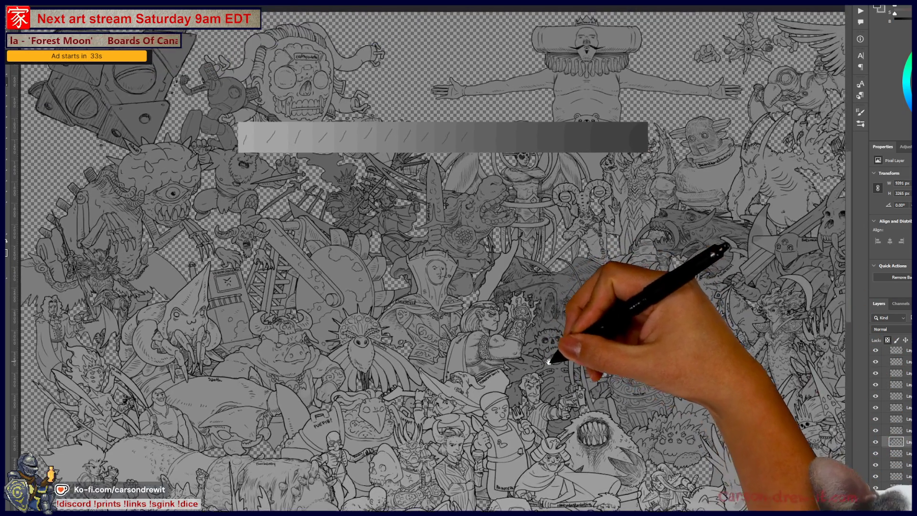
{"action": "scroll", "coordinate": [499, 355], "scroll_direction": "down", "scroll_amount": 3}
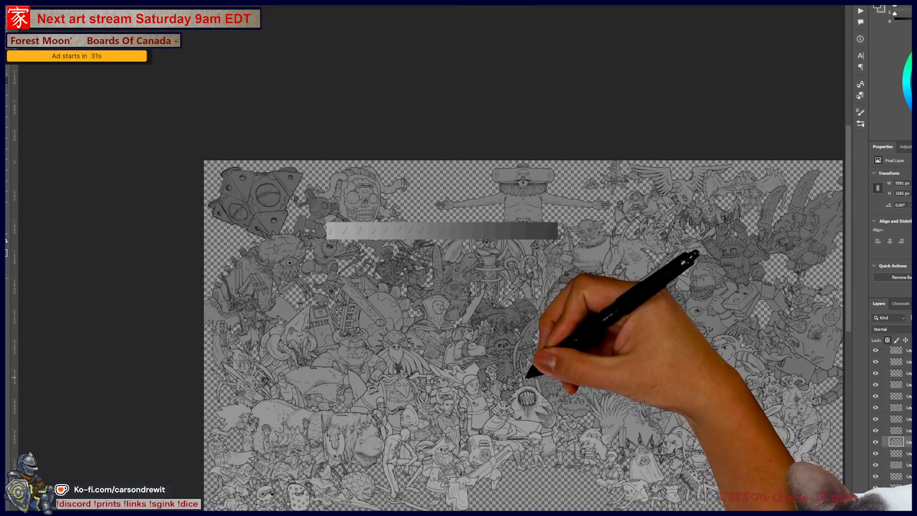
{"action": "scroll", "coordinate": [480, 329], "scroll_direction": "up", "scroll_amount": 5}
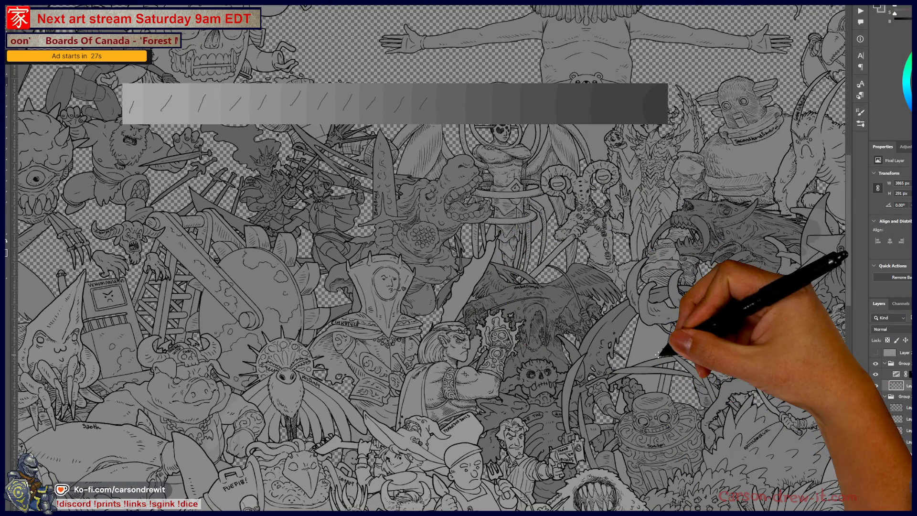
{"action": "left_click", "coordinate": [445, 111]}
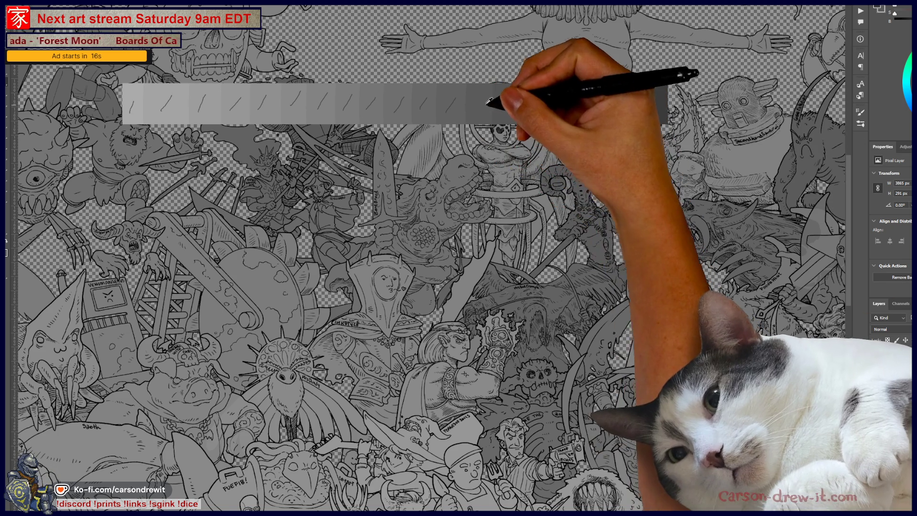
{"action": "left_click", "coordinate": [476, 114]}
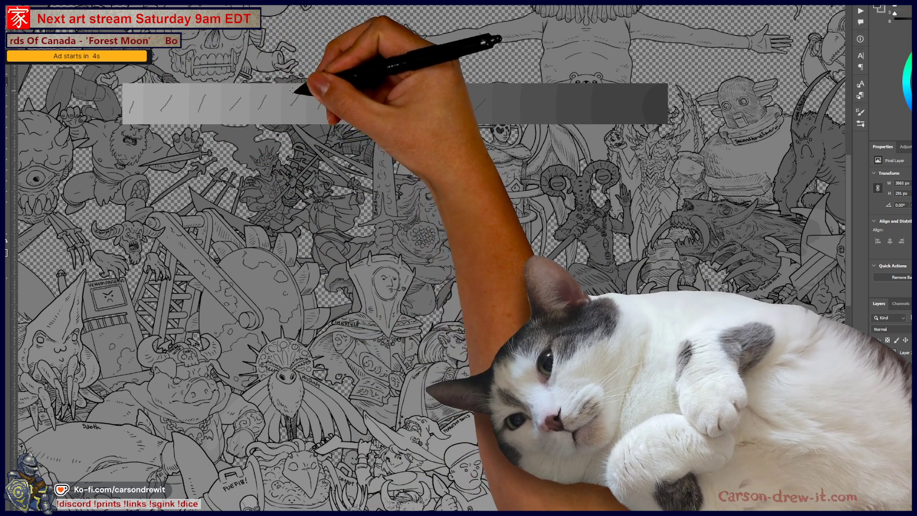
{"action": "mouse_move", "coordinate": [343, 109]}
{"action": "left_mouse_down"}
{"action": "mouse_move", "coordinate": [351, 95]}
{"action": "mouse_move", "coordinate": [404, 95]}
{"action": "left_mouse_up"}
{"action": "mouse_move", "coordinate": [421, 109]}
{"action": "left_mouse_down"}
{"action": "mouse_move", "coordinate": [427, 96]}
{"action": "mouse_move", "coordinate": [483, 98]}
{"action": "left_mouse_up"}
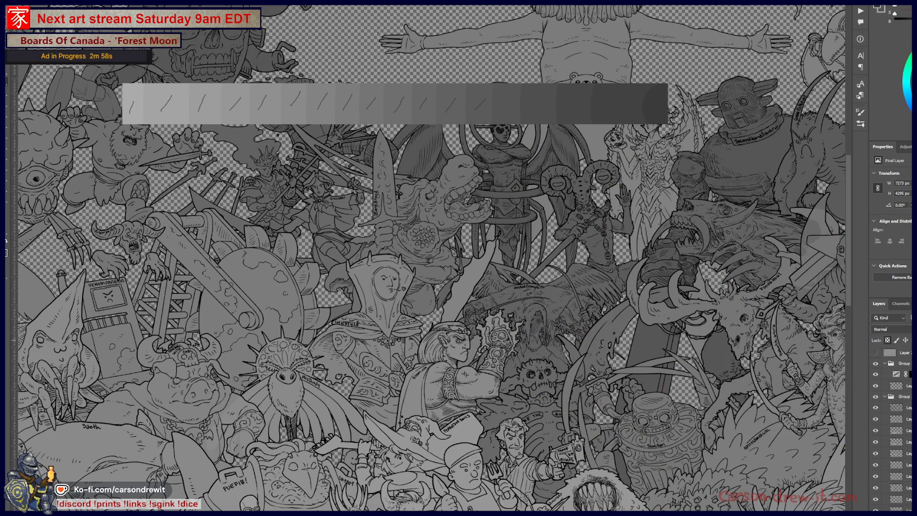
{"action": "left_click_drag", "start_coordinate": [500, 108], "coordinate": [514, 93]}
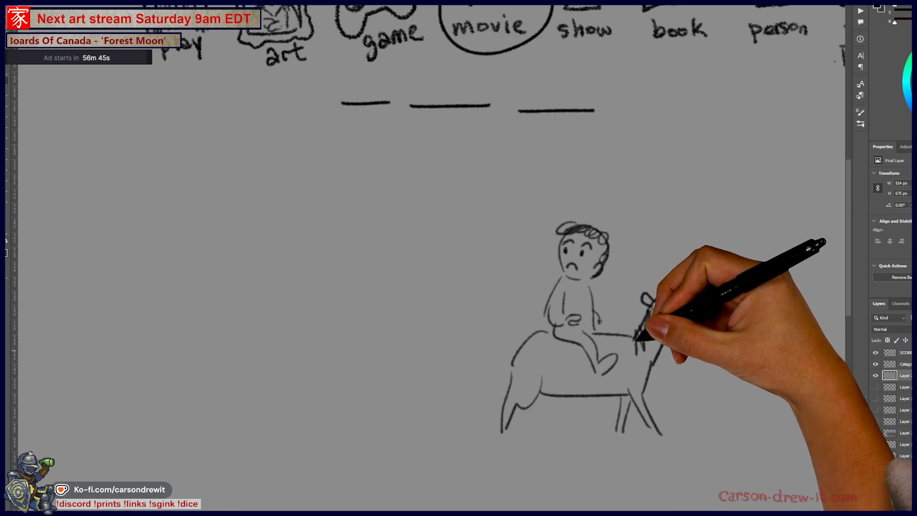
Step: Pan to the category sketch, add a curved stroke to the horse, and outline a spiky head
{"action": "mouse_move", "coordinate": [567, 370]}
{"action": "left_mouse_down"}
{"action": "mouse_move", "coordinate": [512, 375]}
{"action": "mouse_move", "coordinate": [500, 363]}
{"action": "left_mouse_up"}
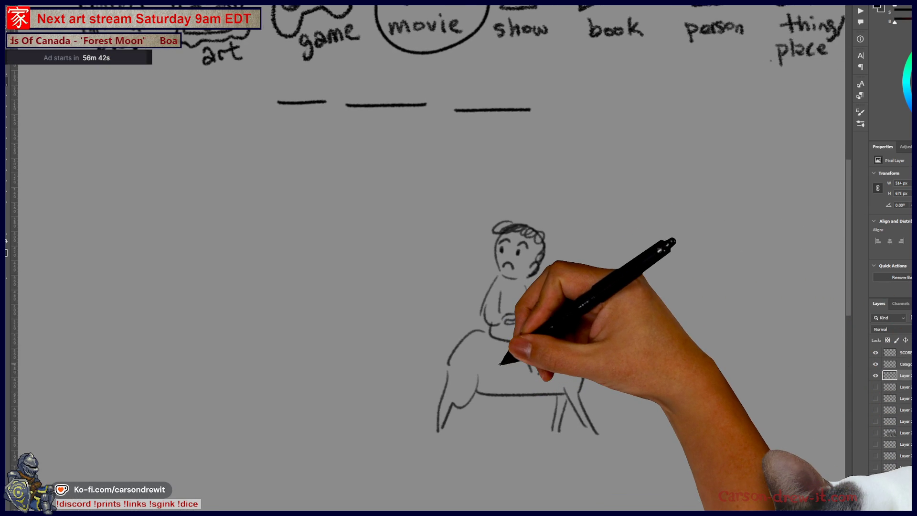
{"action": "mouse_move", "coordinate": [449, 340]}
{"action": "left_mouse_down"}
{"action": "mouse_move", "coordinate": [434, 378]}
{"action": "mouse_move", "coordinate": [446, 407]}
{"action": "left_mouse_up"}
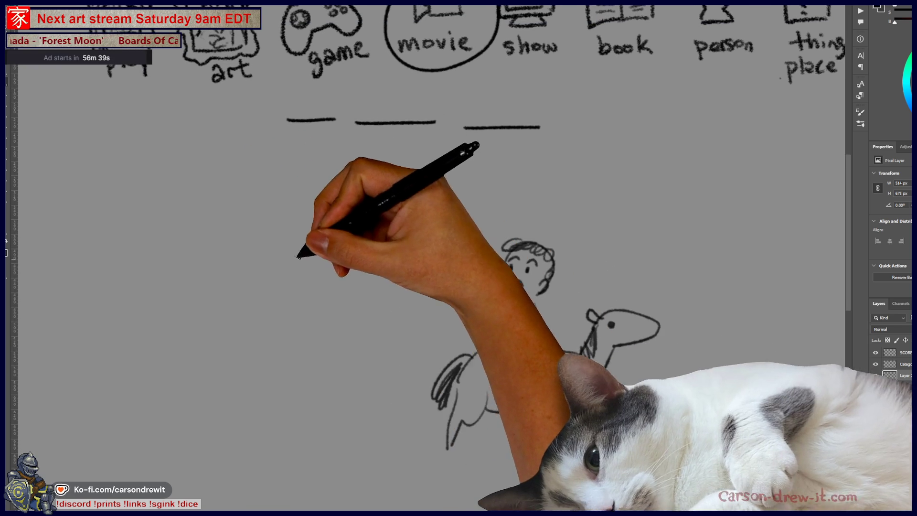
{"action": "left_click_drag", "start_coordinate": [248, 277], "coordinate": [277, 280]}
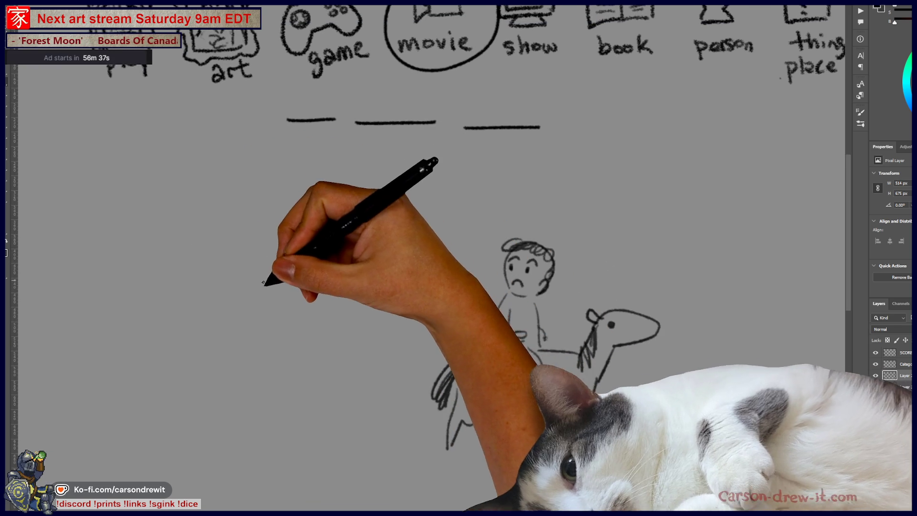
{"action": "mouse_move", "coordinate": [250, 252]}
{"action": "left_mouse_down"}
{"action": "mouse_move", "coordinate": [262, 231]}
{"action": "mouse_move", "coordinate": [307, 249]}
{"action": "left_mouse_up"}
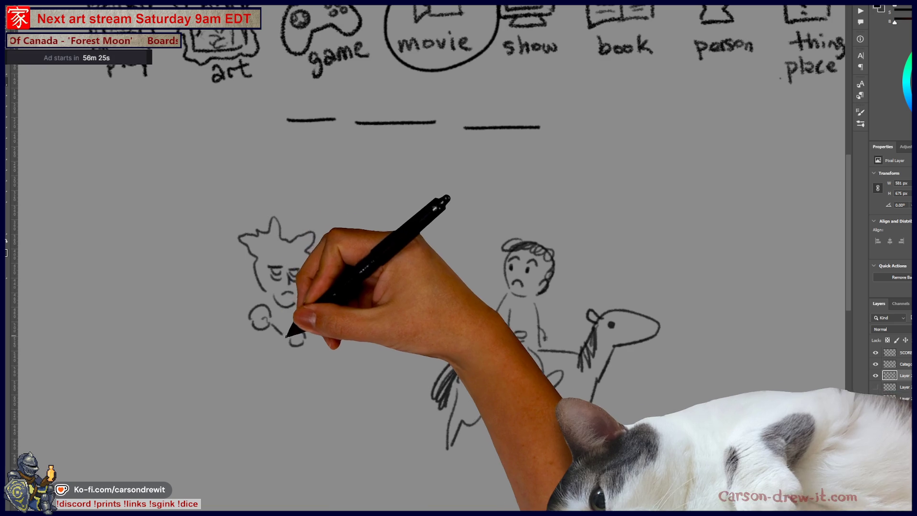
Step: Draw the spiky figure's axe and leg, then reframe the view and start a round helmet outline
{"action": "mouse_move", "coordinate": [241, 295]}
{"action": "left_mouse_down"}
{"action": "mouse_move", "coordinate": [211, 262]}
{"action": "mouse_move", "coordinate": [204, 326]}
{"action": "mouse_move", "coordinate": [228, 317]}
{"action": "left_mouse_up"}
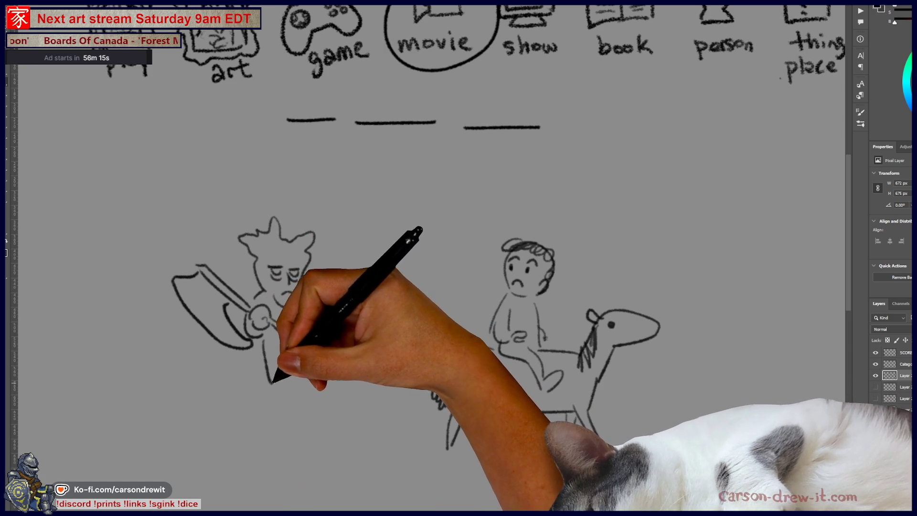
{"action": "mouse_move", "coordinate": [264, 377]}
{"action": "left_mouse_down"}
{"action": "mouse_move", "coordinate": [256, 409]}
{"action": "mouse_move", "coordinate": [276, 420]}
{"action": "mouse_move", "coordinate": [285, 382]}
{"action": "left_mouse_up"}
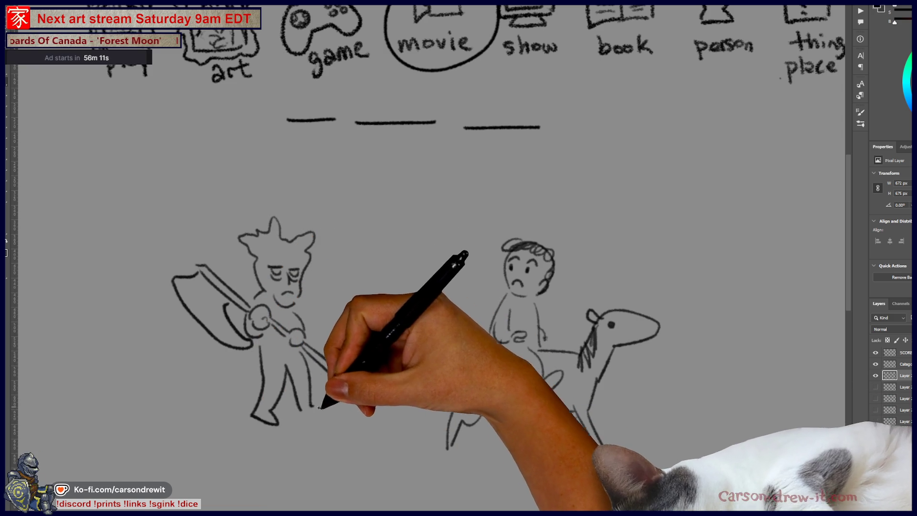
{"action": "left_click_drag", "start_coordinate": [430, 416], "coordinate": [482, 416]}
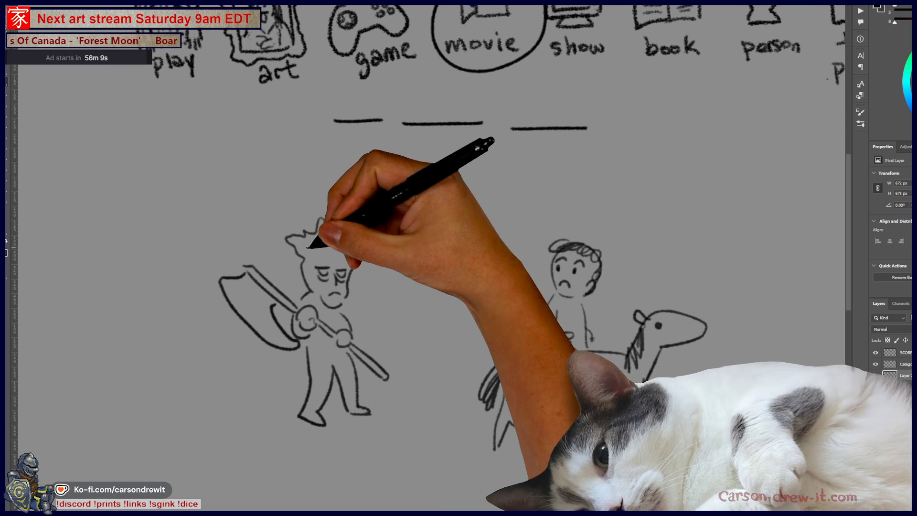
{"action": "left_click_drag", "start_coordinate": [454, 266], "coordinate": [491, 280]}
{"action": "left_click_drag", "start_coordinate": [481, 430], "coordinate": [456, 454]}
{"action": "mouse_move", "coordinate": [414, 344]}
{"action": "left_mouse_down"}
{"action": "mouse_move", "coordinate": [400, 327]}
{"action": "mouse_move", "coordinate": [379, 364]}
{"action": "left_mouse_up"}
{"action": "left_click_drag", "start_coordinate": [446, 287], "coordinate": [420, 286]}
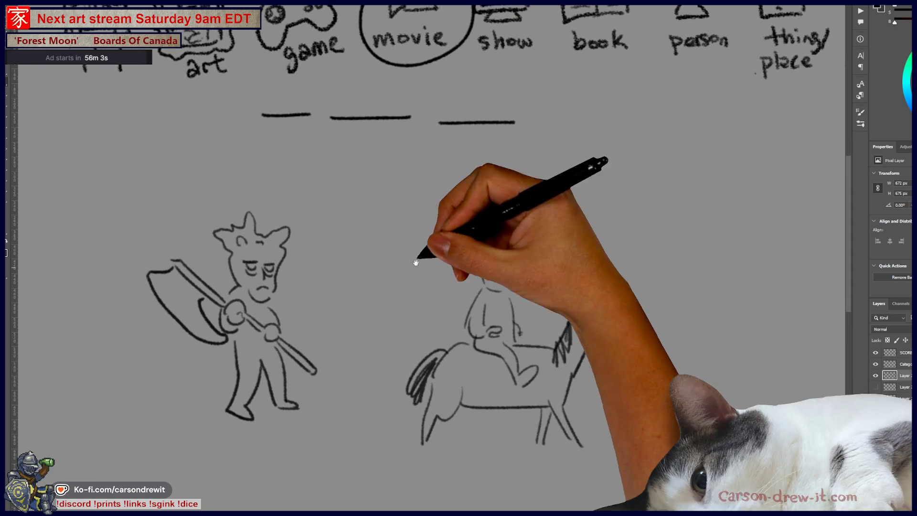
{"action": "mouse_move", "coordinate": [389, 249]}
{"action": "left_mouse_down"}
{"action": "mouse_move", "coordinate": [479, 239]}
{"action": "mouse_move", "coordinate": [389, 242]}
{"action": "left_mouse_up"}
{"action": "left_click_drag", "start_coordinate": [498, 249], "coordinate": [494, 270]}
{"action": "mouse_move", "coordinate": [615, 238]}
{"action": "left_mouse_down"}
{"action": "mouse_move", "coordinate": [597, 202]}
{"action": "mouse_move", "coordinate": [639, 197]}
{"action": "left_mouse_up"}
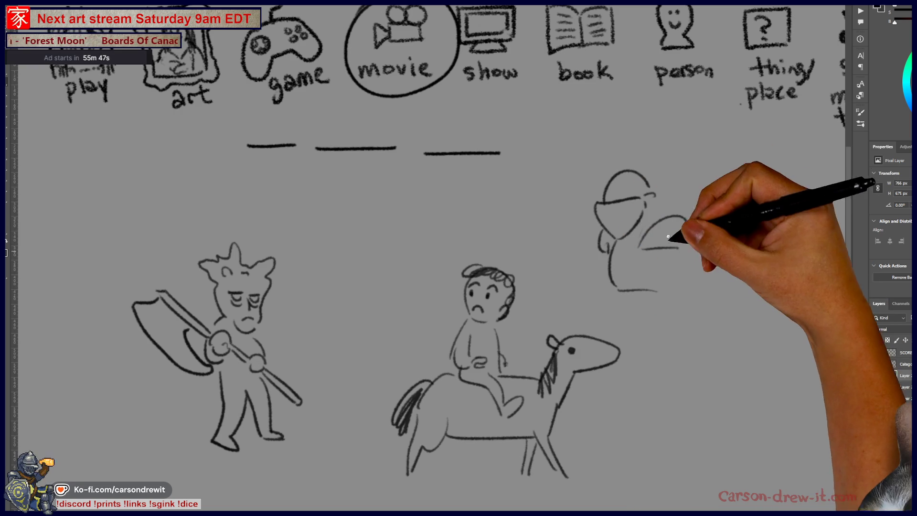
Step: Sketch the knight's helmet, visor and plume, a cloud bubble, an arrow, and circles around the knight and second blank
{"action": "mouse_move", "coordinate": [629, 168]}
{"action": "left_mouse_down"}
{"action": "mouse_move", "coordinate": [671, 148]}
{"action": "mouse_move", "coordinate": [684, 193]}
{"action": "left_mouse_up"}
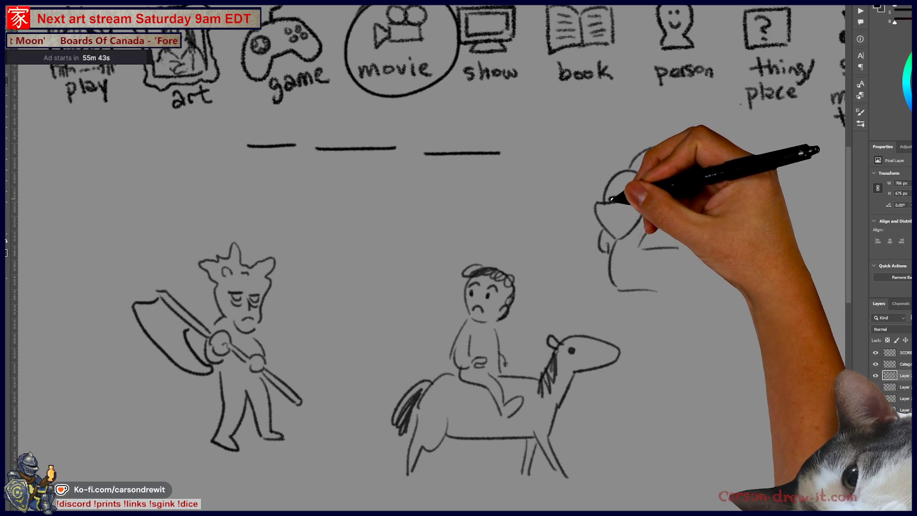
{"action": "left_click_drag", "start_coordinate": [618, 198], "coordinate": [680, 193]}
{"action": "left_click_drag", "start_coordinate": [642, 234], "coordinate": [688, 233]}
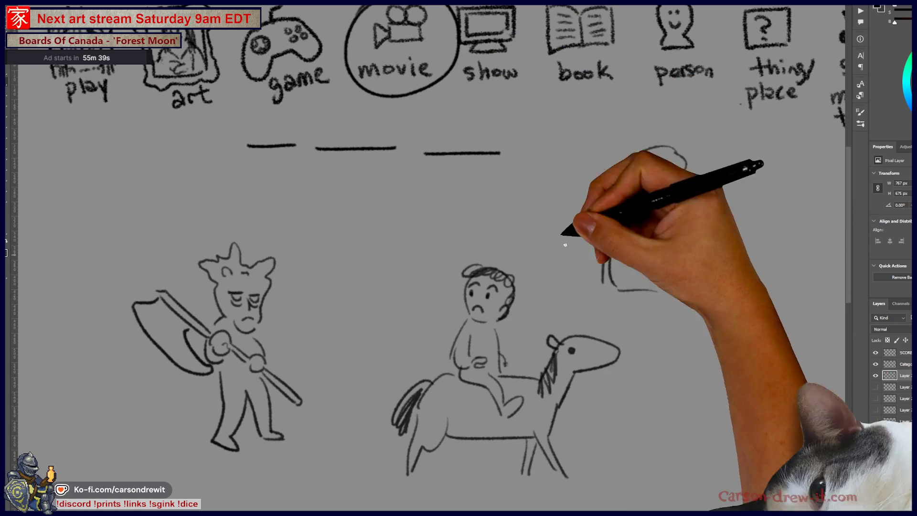
{"action": "mouse_move", "coordinate": [459, 127]}
{"action": "left_mouse_down"}
{"action": "mouse_move", "coordinate": [477, 167]}
{"action": "mouse_move", "coordinate": [458, 114]}
{"action": "left_mouse_up"}
{"action": "mouse_move", "coordinate": [521, 144]}
{"action": "left_mouse_down"}
{"action": "mouse_move", "coordinate": [597, 176]}
{"action": "mouse_move", "coordinate": [569, 178]}
{"action": "left_mouse_up"}
{"action": "left_click_drag", "start_coordinate": [745, 191], "coordinate": [592, 200]}
{"action": "mouse_move", "coordinate": [531, 289]}
{"action": "left_mouse_down"}
{"action": "mouse_move", "coordinate": [541, 293]}
{"action": "mouse_move", "coordinate": [506, 325]}
{"action": "mouse_move", "coordinate": [451, 345]}
{"action": "mouse_move", "coordinate": [458, 274]}
{"action": "mouse_move", "coordinate": [485, 352]}
{"action": "mouse_move", "coordinate": [474, 327]}
{"action": "left_mouse_up"}
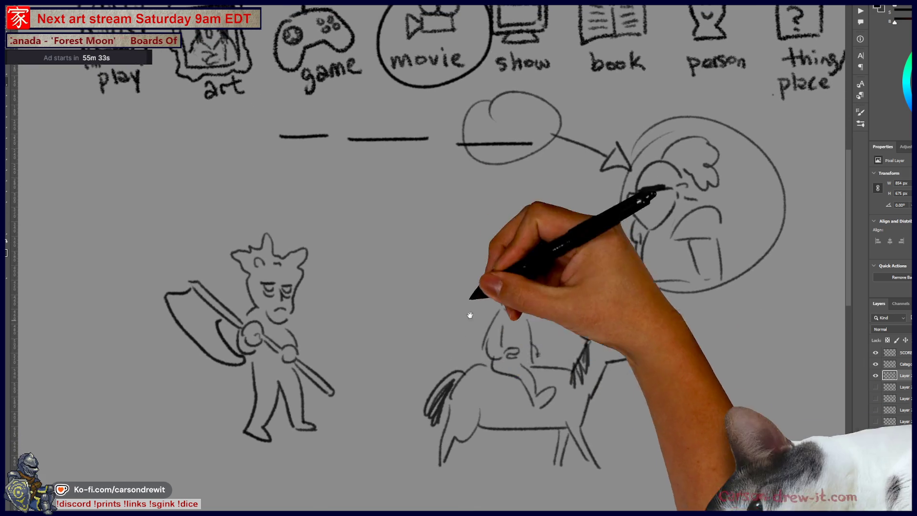
{"action": "left_click_drag", "start_coordinate": [368, 76], "coordinate": [392, 139]}
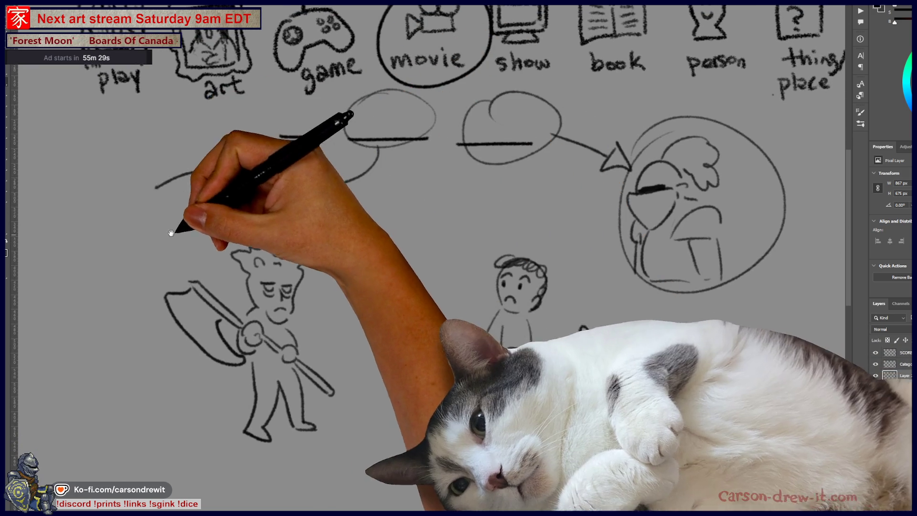
Step: Add curved strokes toward the left side of the sketch
{"action": "left_click_drag", "start_coordinate": [194, 226], "coordinate": [266, 235]}
{"action": "mouse_move", "coordinate": [185, 184]}
{"action": "left_mouse_down"}
{"action": "mouse_move", "coordinate": [176, 229]}
{"action": "mouse_move", "coordinate": [188, 180]}
{"action": "mouse_move", "coordinate": [201, 180]}
{"action": "mouse_move", "coordinate": [190, 197]}
{"action": "mouse_move", "coordinate": [207, 168]}
{"action": "mouse_move", "coordinate": [201, 225]}
{"action": "mouse_move", "coordinate": [266, 198]}
{"action": "left_mouse_up"}
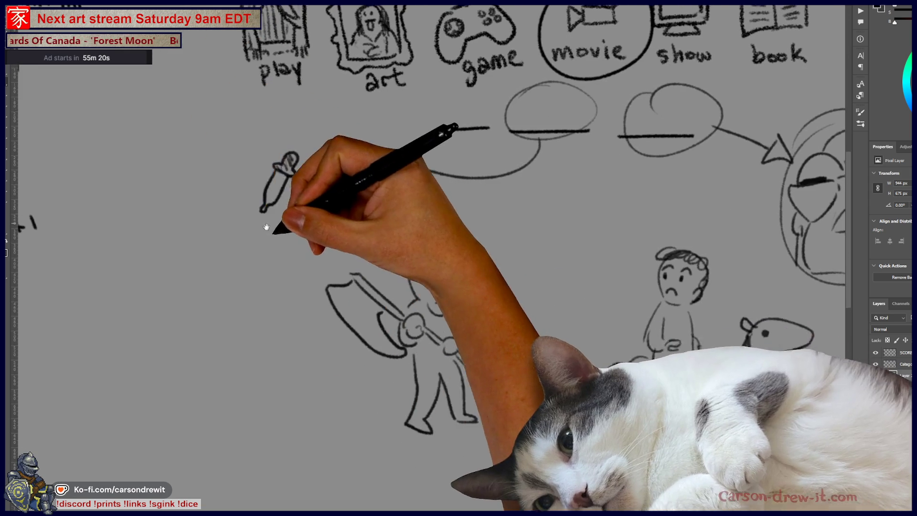
{"action": "left_click_drag", "start_coordinate": [151, 203], "coordinate": [184, 203]}
{"action": "left_click_drag", "start_coordinate": [201, 269], "coordinate": [344, 246]}
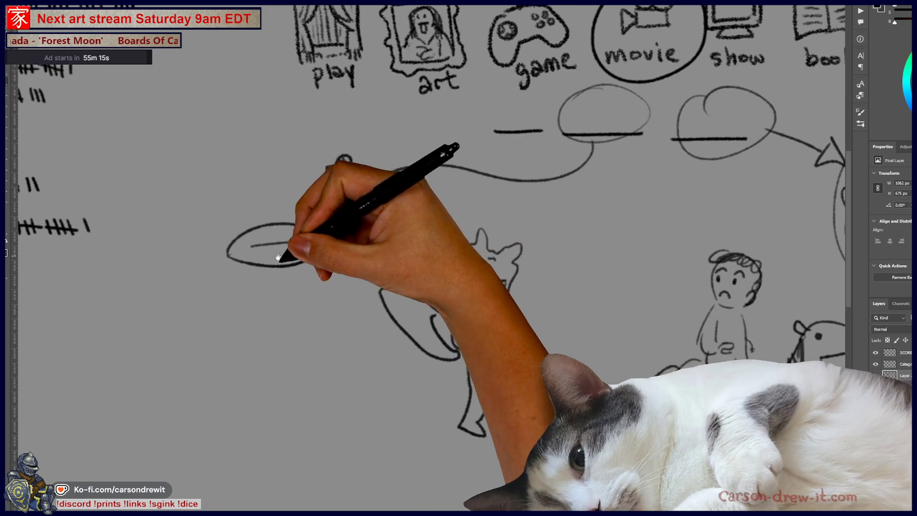
{"action": "left_click_drag", "start_coordinate": [261, 229], "coordinate": [211, 213]}
{"action": "mouse_move", "coordinate": [199, 266]}
{"action": "left_mouse_down"}
{"action": "mouse_move", "coordinate": [228, 281]}
{"action": "mouse_move", "coordinate": [222, 329]}
{"action": "mouse_move", "coordinate": [230, 313]}
{"action": "left_mouse_up"}
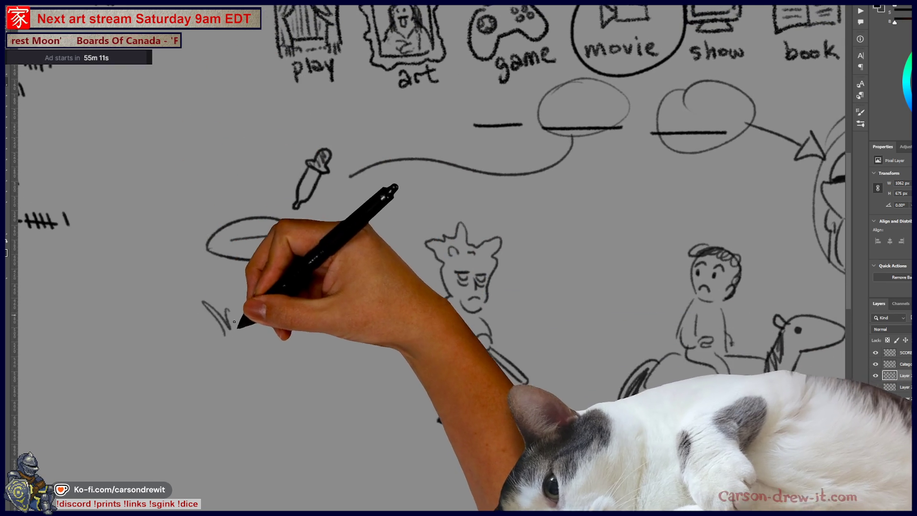
Step: Add zigzag grass blades extending further left from the grass tufts
{"action": "mouse_move", "coordinate": [283, 336]}
{"action": "left_mouse_down"}
{"action": "mouse_move", "coordinate": [184, 307]}
{"action": "mouse_move", "coordinate": [228, 336]}
{"action": "left_mouse_up"}
{"action": "mouse_move", "coordinate": [321, 330]}
{"action": "left_mouse_down"}
{"action": "mouse_move", "coordinate": [180, 307]}
{"action": "mouse_move", "coordinate": [260, 316]}
{"action": "left_mouse_up"}
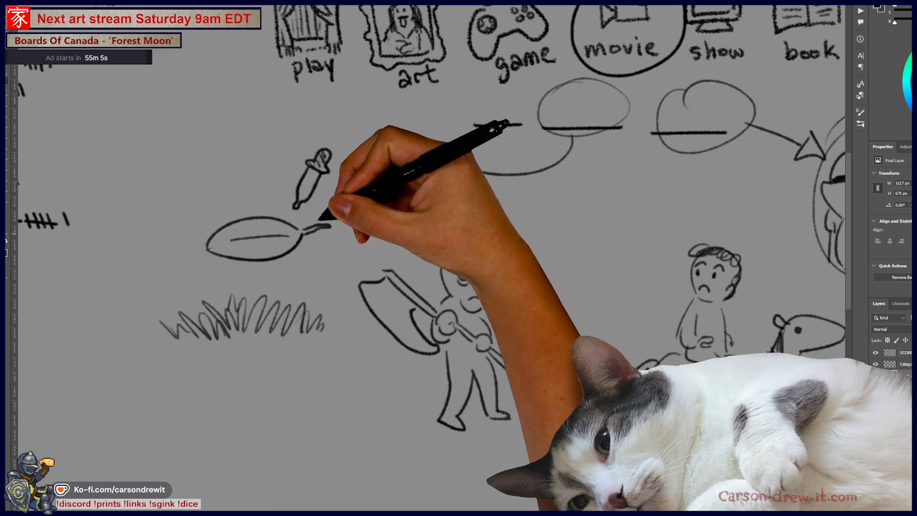
{"action": "left_click_drag", "start_coordinate": [313, 213], "coordinate": [254, 215]}
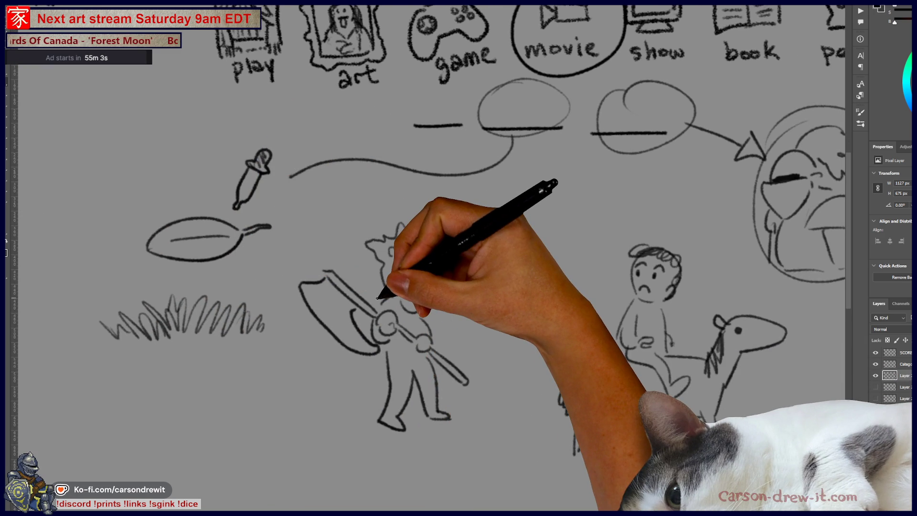
{"action": "key", "text": "ctrl+minus"}
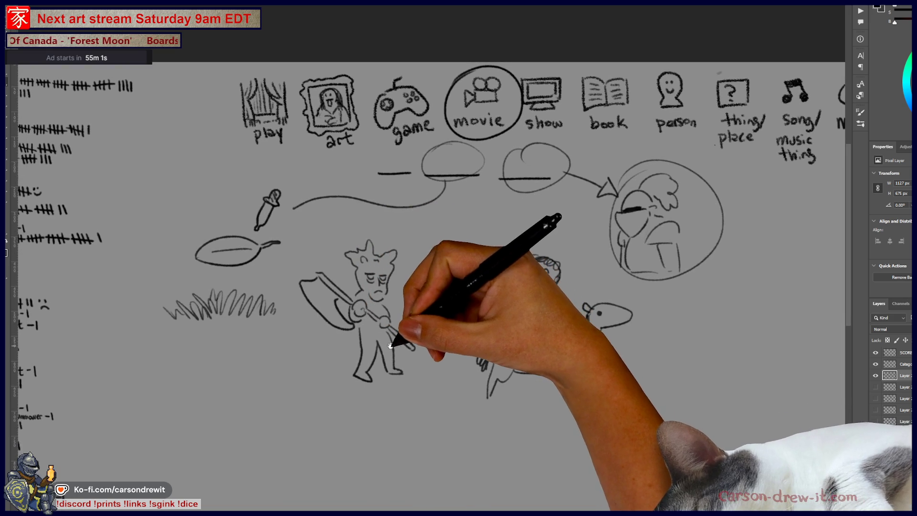
{"action": "key", "text": "ctrl+plus"}
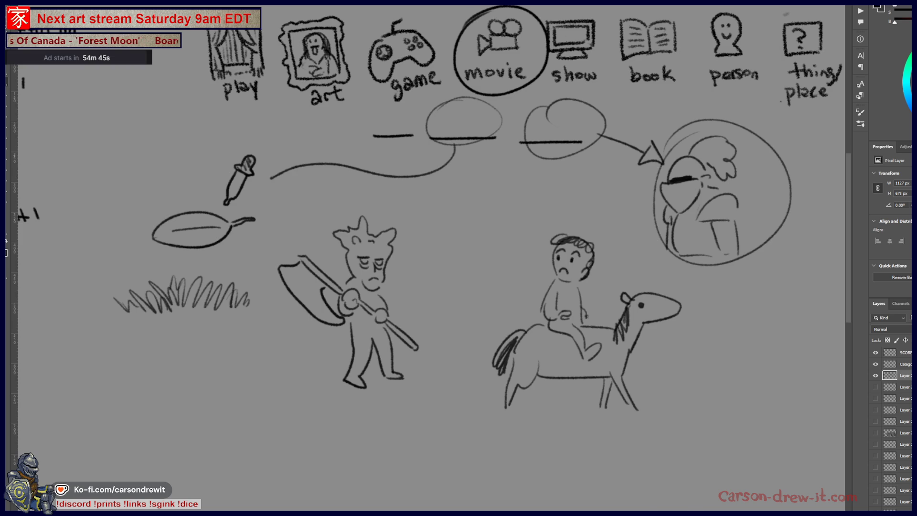
Step: Try loops around the axe figure and rider, then the eyedropper, pan and grass, undoing both
{"action": "mouse_move", "coordinate": [363, 194]}
{"action": "left_mouse_down"}
{"action": "mouse_move", "coordinate": [276, 235]}
{"action": "mouse_move", "coordinate": [268, 270]}
{"action": "mouse_move", "coordinate": [375, 233]}
{"action": "left_mouse_up"}
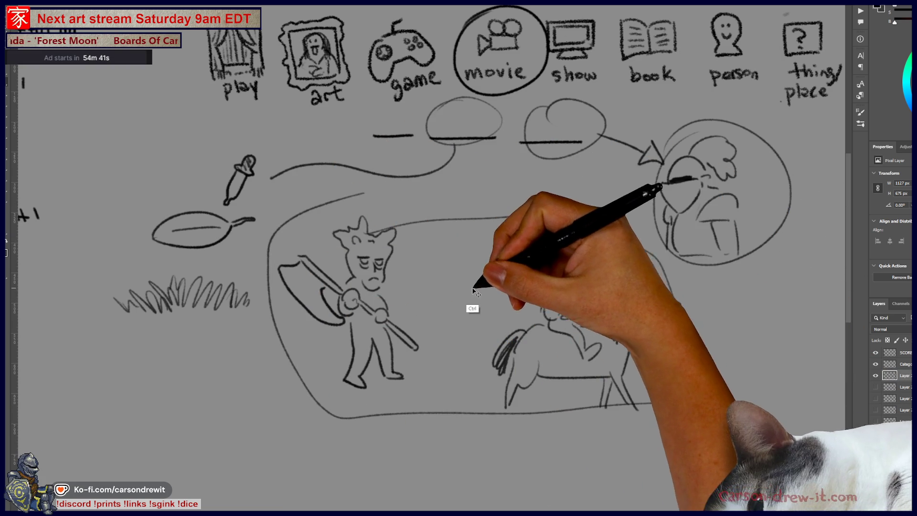
{"action": "key", "text": "ctrl+z"}
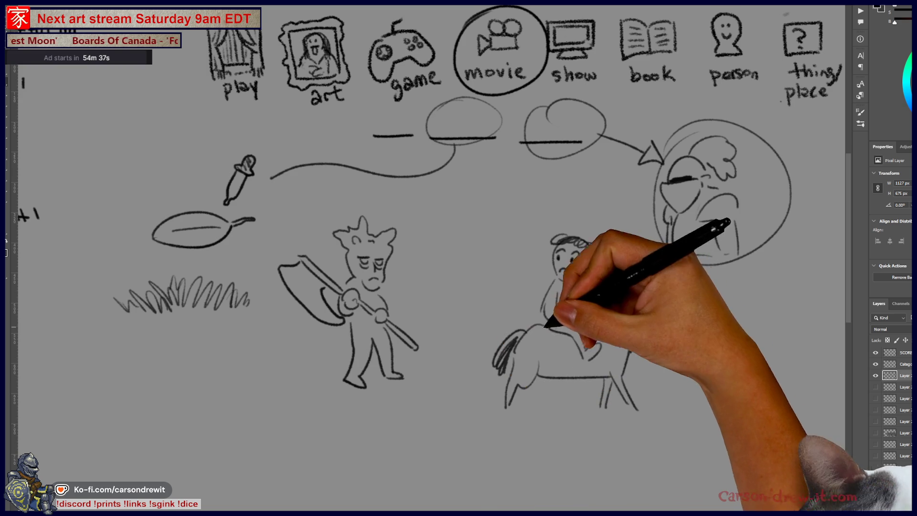
{"action": "left_click_drag", "start_coordinate": [224, 127], "coordinate": [249, 193]}
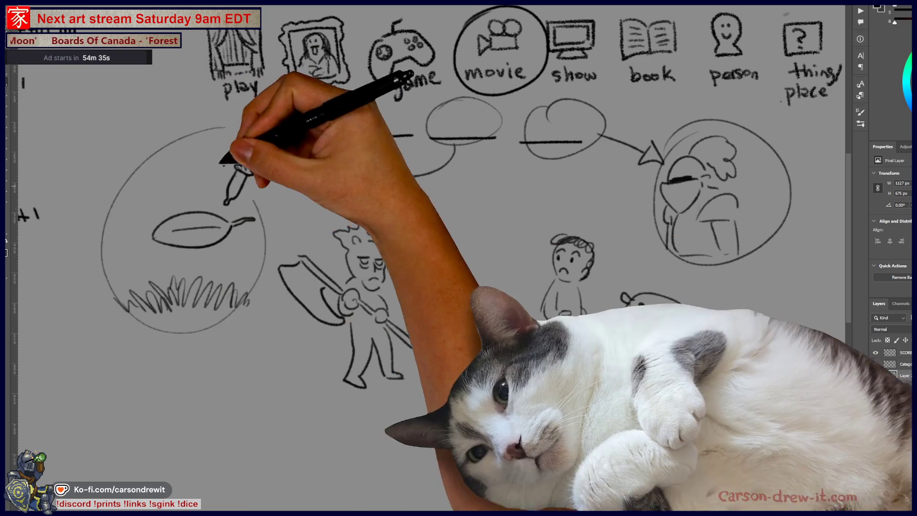
{"action": "key", "text": "ctrl+z"}
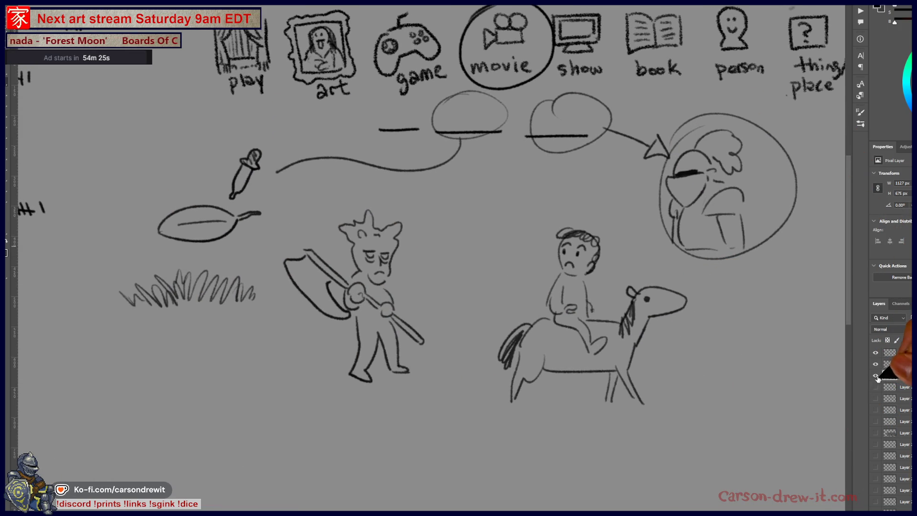
Step: Hide the old sketch layer, circle the movie icon and draw a blank line
{"action": "left_click", "coordinate": [877, 377]}
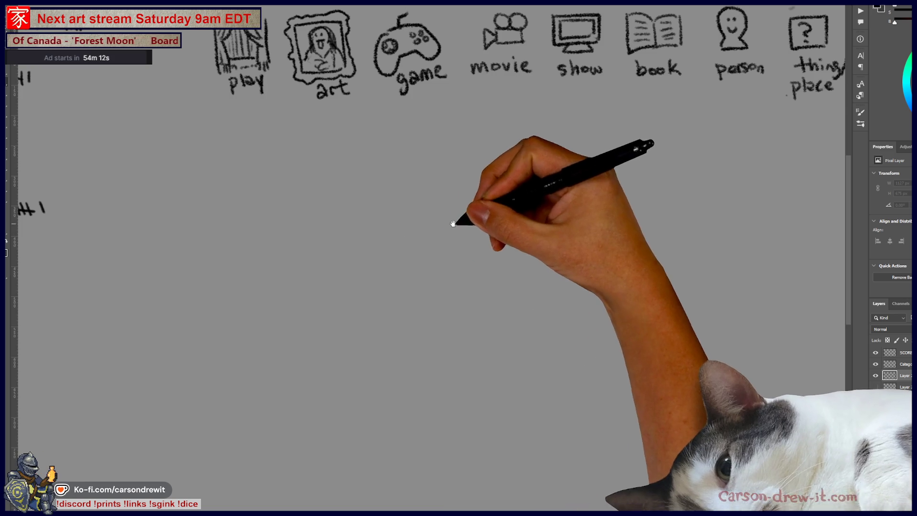
{"action": "left_click_drag", "start_coordinate": [454, 221], "coordinate": [415, 260]}
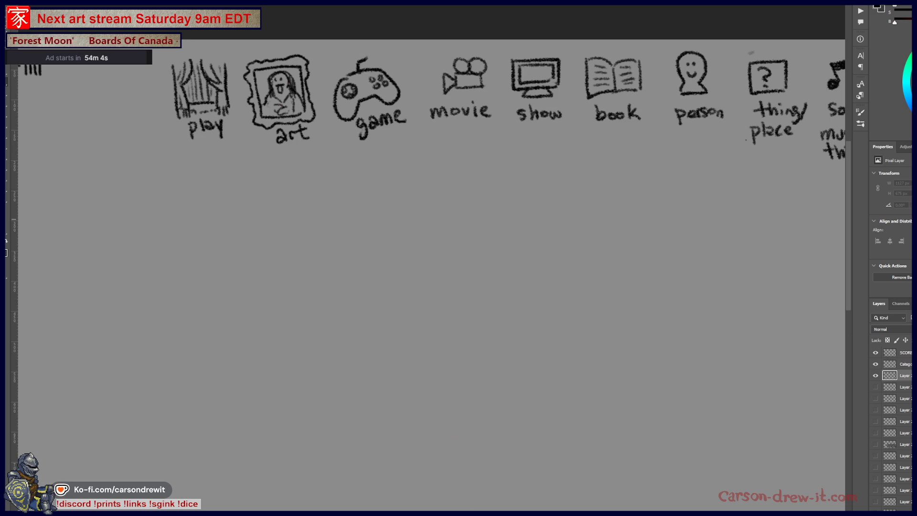
{"action": "left_click_drag", "start_coordinate": [444, 155], "coordinate": [398, 166]}
{"action": "mouse_move", "coordinate": [395, 63]}
{"action": "left_mouse_down"}
{"action": "mouse_move", "coordinate": [419, 141]}
{"action": "mouse_move", "coordinate": [399, 57]}
{"action": "left_mouse_up"}
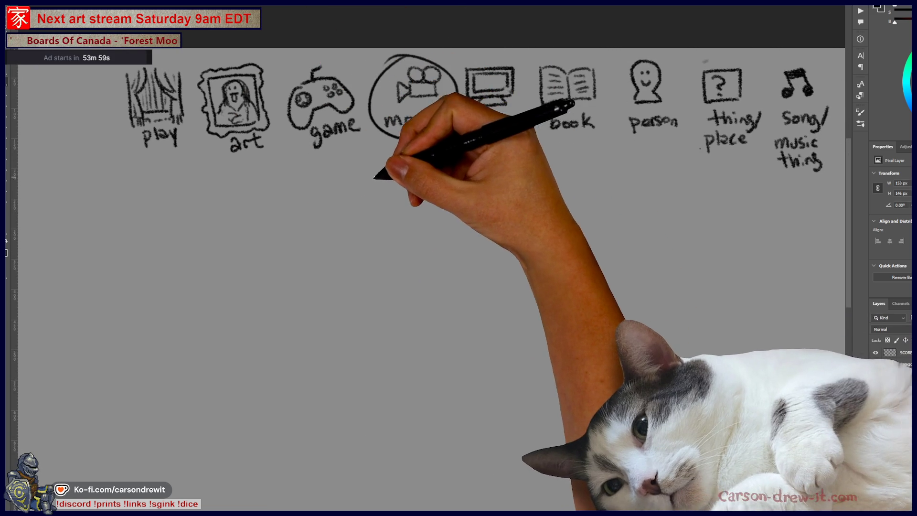
{"action": "left_click_drag", "start_coordinate": [360, 182], "coordinate": [481, 182]}
{"action": "scroll", "coordinate": [471, 219], "scroll_direction": "down", "scroll_amount": 3}
Step: Draw the jail's top beam and the first vertical bars
{"action": "left_click_drag", "start_coordinate": [266, 196], "coordinate": [514, 189]}
{"action": "mouse_move", "coordinate": [268, 205]}
{"action": "left_mouse_down"}
{"action": "mouse_move", "coordinate": [528, 203]}
{"action": "mouse_move", "coordinate": [282, 344]}
{"action": "mouse_move", "coordinate": [289, 363]}
{"action": "left_mouse_up"}
{"action": "left_click_drag", "start_coordinate": [308, 207], "coordinate": [320, 344]}
{"action": "left_click_drag", "start_coordinate": [322, 206], "coordinate": [323, 218]}
{"action": "left_click_drag", "start_coordinate": [324, 249], "coordinate": [329, 349]}
{"action": "mouse_move", "coordinate": [344, 210]}
{"action": "left_mouse_down"}
{"action": "mouse_move", "coordinate": [355, 352]}
{"action": "mouse_move", "coordinate": [373, 354]}
{"action": "left_mouse_up"}
{"action": "left_click_drag", "start_coordinate": [399, 208], "coordinate": [409, 339]}
{"action": "left_click_drag", "start_coordinate": [419, 205], "coordinate": [426, 348]}
Step: Extend the jail bars and top beam rightward and add two floor lines
{"action": "left_click_drag", "start_coordinate": [446, 204], "coordinate": [459, 337]}
{"action": "mouse_move", "coordinate": [476, 205]}
{"action": "left_mouse_down"}
{"action": "mouse_move", "coordinate": [487, 325]}
{"action": "mouse_move", "coordinate": [506, 327]}
{"action": "left_mouse_up"}
{"action": "left_click_drag", "start_coordinate": [527, 205], "coordinate": [532, 332]}
{"action": "left_click_drag", "start_coordinate": [539, 203], "coordinate": [554, 348]}
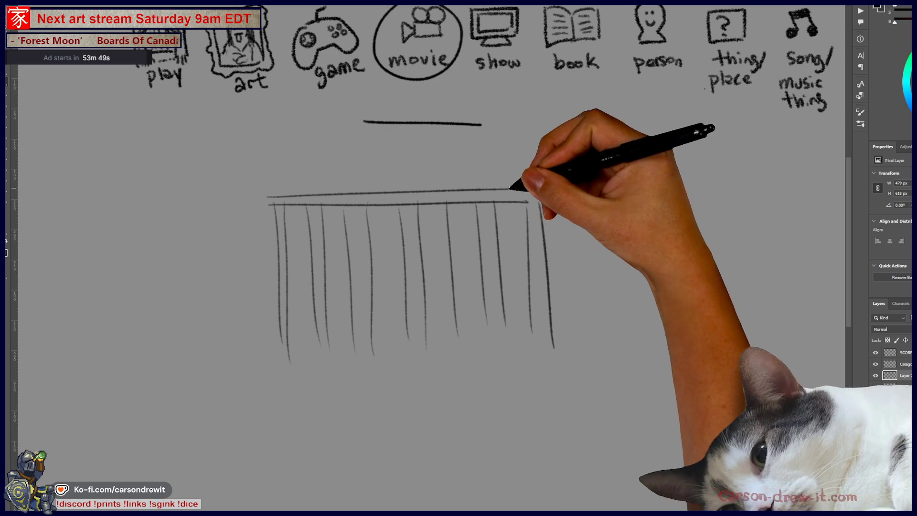
{"action": "left_click_drag", "start_coordinate": [503, 190], "coordinate": [564, 192]}
{"action": "left_click_drag", "start_coordinate": [275, 371], "coordinate": [506, 370]}
{"action": "left_click_drag", "start_coordinate": [245, 388], "coordinate": [470, 379]}
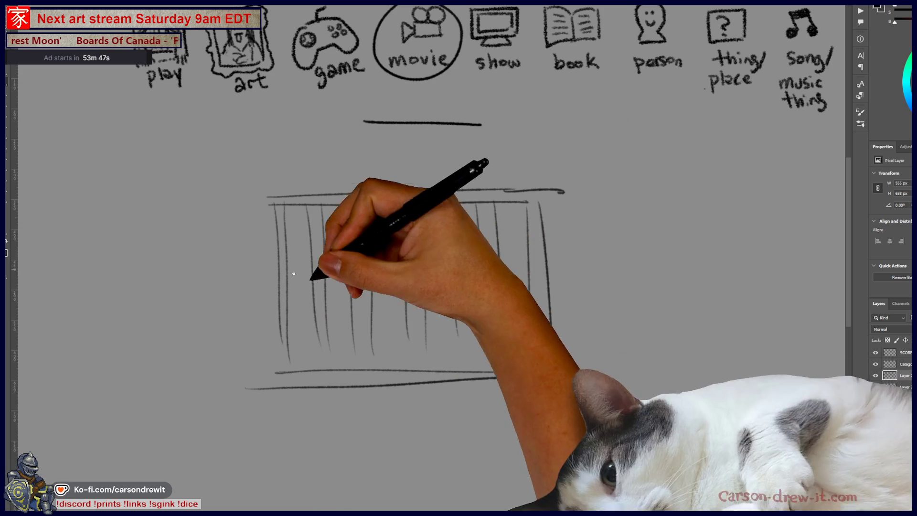
Step: Draw two sad prisoners gripping the bars, then hide the jail sketch layer
{"action": "mouse_move", "coordinate": [345, 252]}
{"action": "left_mouse_down"}
{"action": "mouse_move", "coordinate": [338, 282]}
{"action": "mouse_move", "coordinate": [324, 266]}
{"action": "mouse_move", "coordinate": [325, 280]}
{"action": "mouse_move", "coordinate": [311, 272]}
{"action": "mouse_move", "coordinate": [353, 287]}
{"action": "mouse_move", "coordinate": [362, 258]}
{"action": "mouse_move", "coordinate": [354, 277]}
{"action": "left_mouse_up"}
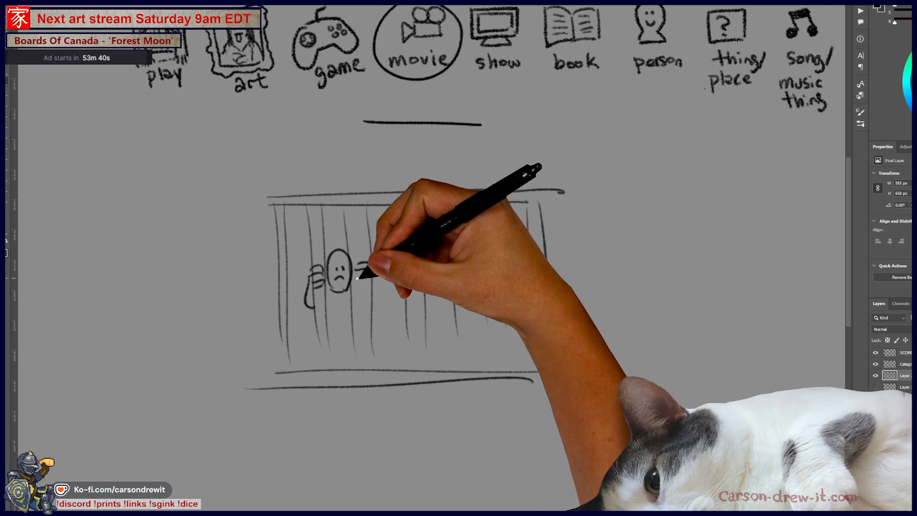
{"action": "mouse_move", "coordinate": [328, 324]}
{"action": "left_mouse_down"}
{"action": "mouse_move", "coordinate": [358, 323]}
{"action": "mouse_move", "coordinate": [454, 266]}
{"action": "mouse_move", "coordinate": [439, 278]}
{"action": "mouse_move", "coordinate": [434, 272]}
{"action": "left_mouse_up"}
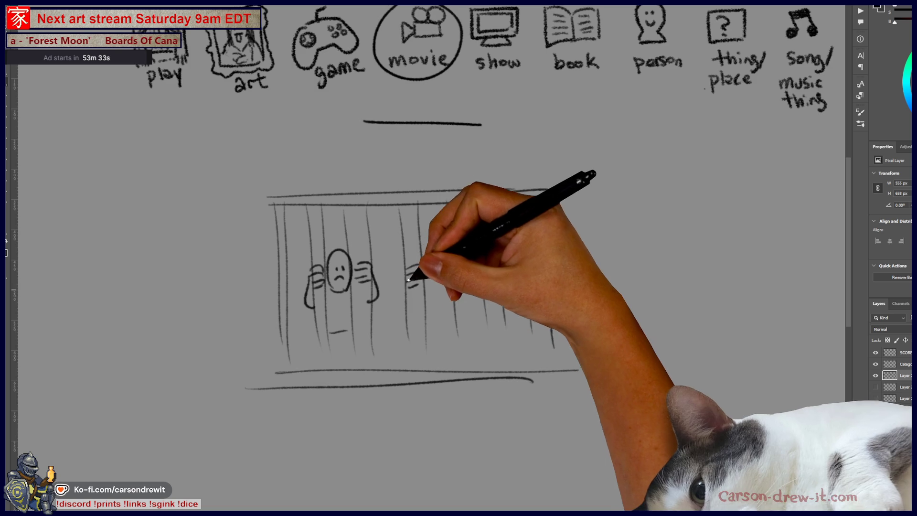
{"action": "left_click_drag", "start_coordinate": [410, 276], "coordinate": [401, 303]}
{"action": "mouse_move", "coordinate": [471, 263]}
{"action": "left_mouse_down"}
{"action": "mouse_move", "coordinate": [484, 262]}
{"action": "mouse_move", "coordinate": [472, 260]}
{"action": "mouse_move", "coordinate": [485, 276]}
{"action": "left_mouse_up"}
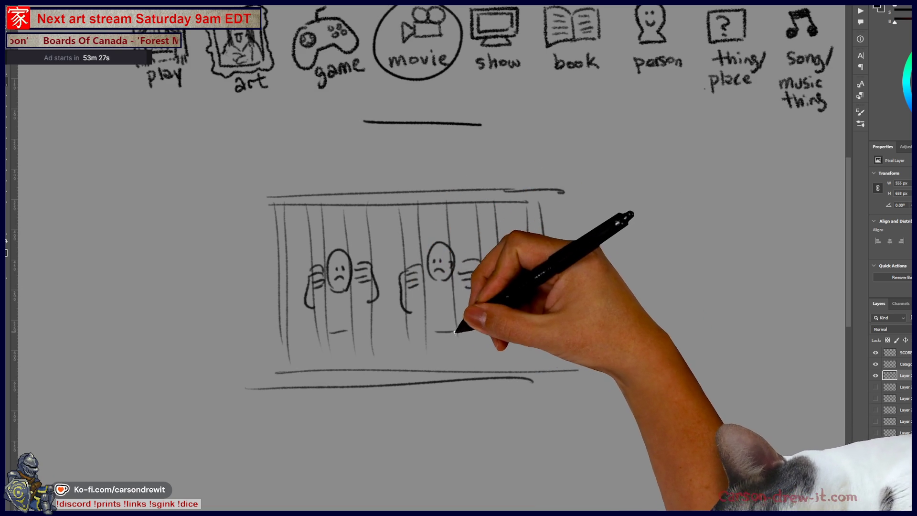
{"action": "left_click_drag", "start_coordinate": [434, 331], "coordinate": [453, 330]}
{"action": "left_click_drag", "start_coordinate": [342, 348], "coordinate": [341, 358]}
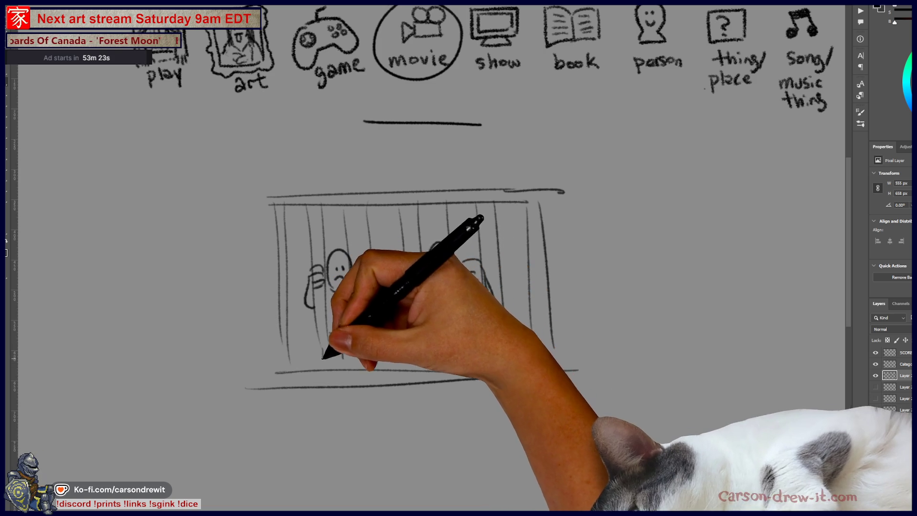
{"action": "mouse_move", "coordinate": [375, 389]}
{"action": "left_mouse_down"}
{"action": "mouse_move", "coordinate": [364, 410]}
{"action": "mouse_move", "coordinate": [509, 402]}
{"action": "left_mouse_up"}
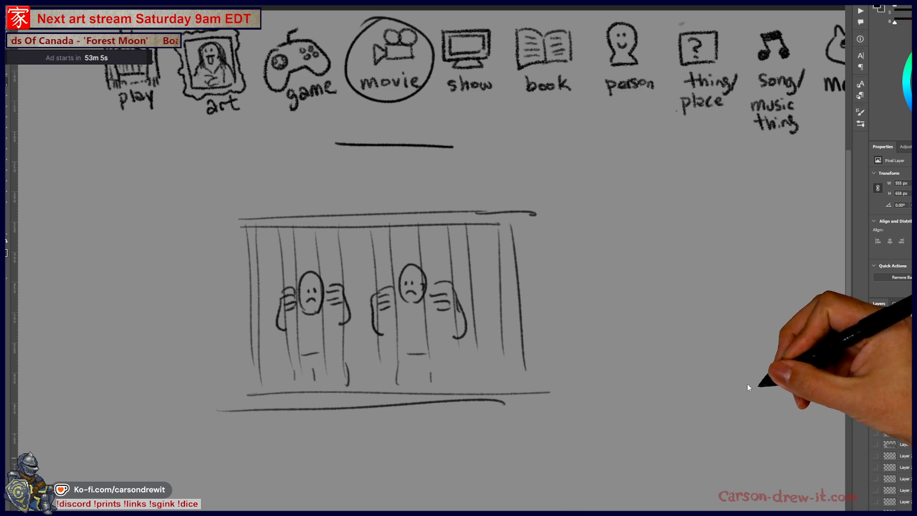
{"action": "left_click", "coordinate": [876, 376]}
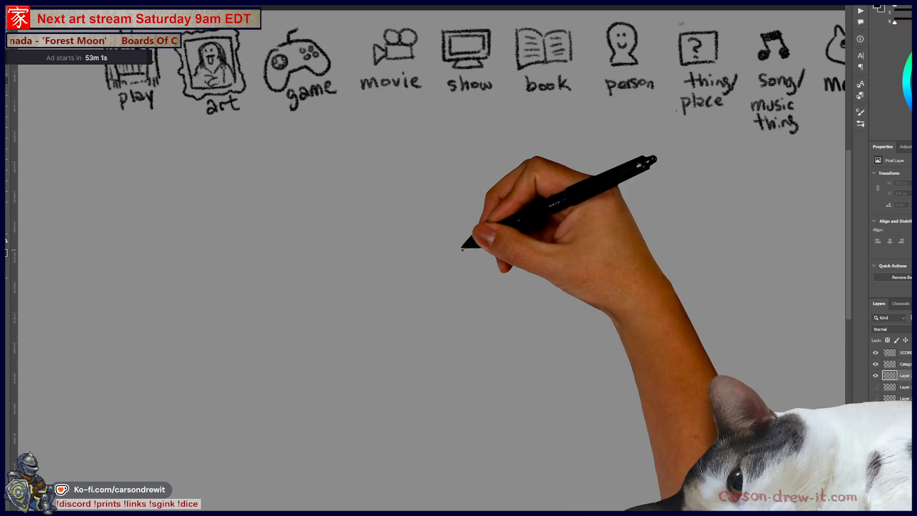
Step: Draw three blank title lines under the category icons
{"action": "scroll", "coordinate": [489, 273], "scroll_direction": "up", "scroll_amount": 1}
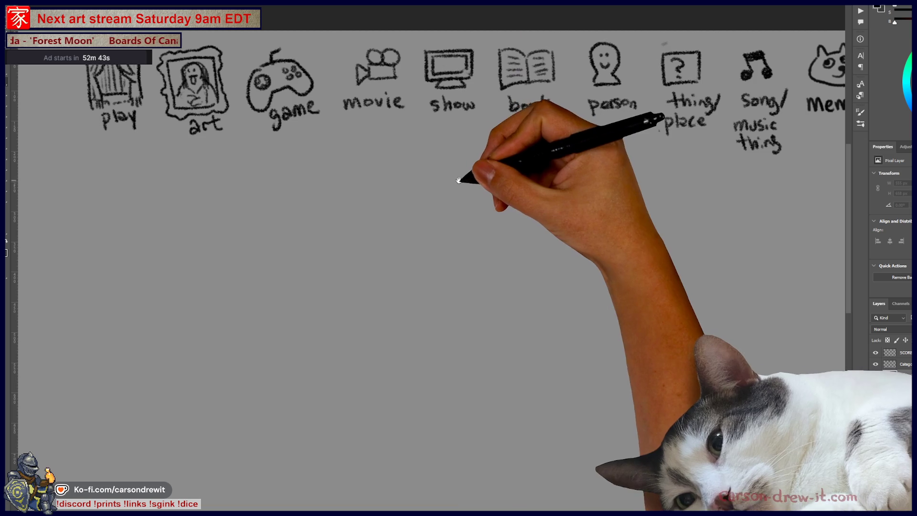
{"action": "left_click_drag", "start_coordinate": [481, 193], "coordinate": [436, 211]}
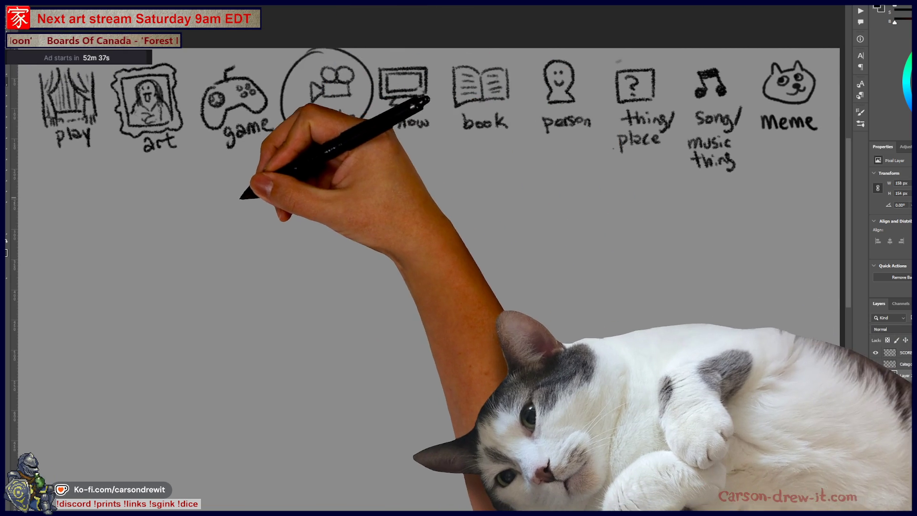
{"action": "left_click_drag", "start_coordinate": [211, 197], "coordinate": [311, 203]}
{"action": "left_click_drag", "start_coordinate": [336, 204], "coordinate": [526, 203]}
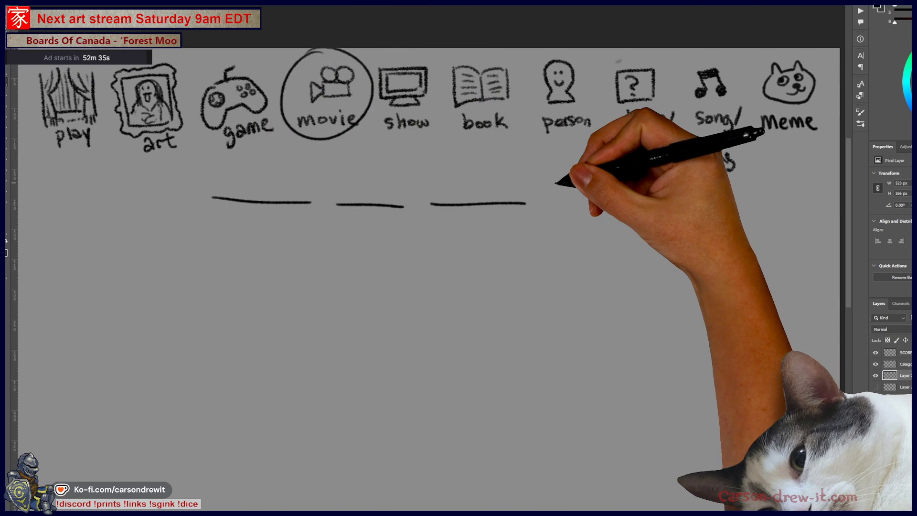
Step: Sketch the tall throne's back, post and leg, and the king's shoulder
{"action": "mouse_move", "coordinate": [364, 321]}
{"action": "left_mouse_down"}
{"action": "mouse_move", "coordinate": [480, 256]}
{"action": "mouse_move", "coordinate": [510, 289]}
{"action": "mouse_move", "coordinate": [493, 247]}
{"action": "mouse_move", "coordinate": [559, 252]}
{"action": "left_mouse_up"}
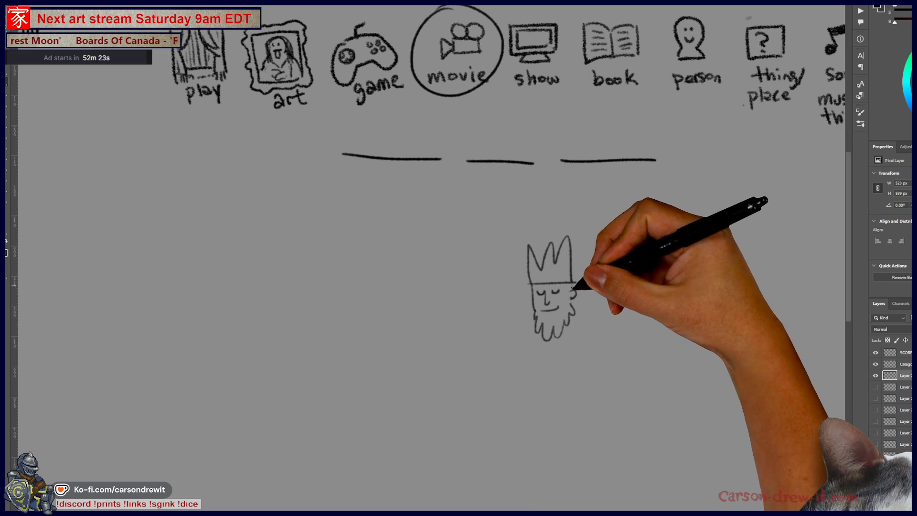
{"action": "left_click_drag", "start_coordinate": [570, 321], "coordinate": [537, 295]}
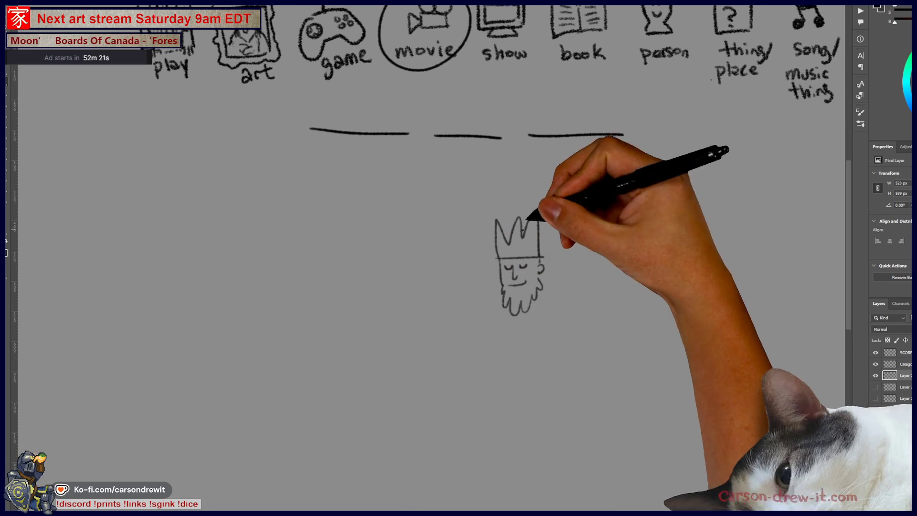
{"action": "left_click_drag", "start_coordinate": [583, 207], "coordinate": [594, 347]}
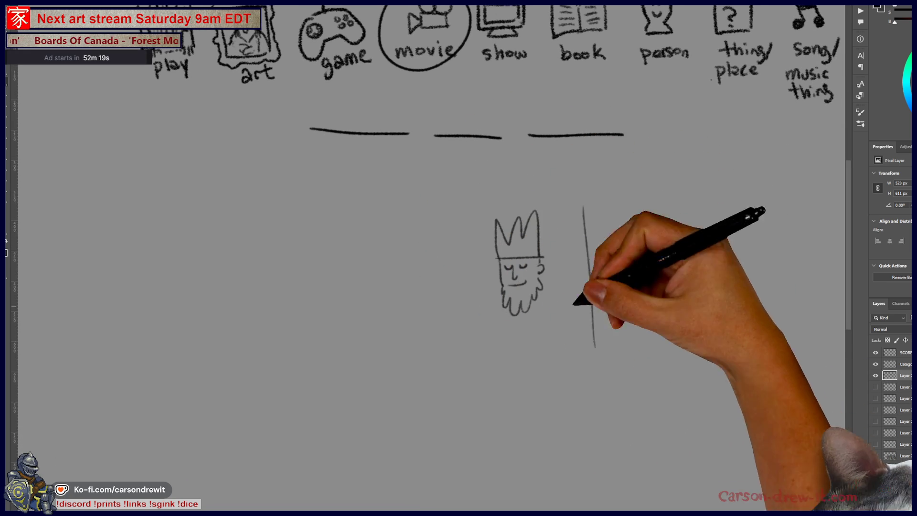
{"action": "left_click_drag", "start_coordinate": [501, 291], "coordinate": [505, 322]}
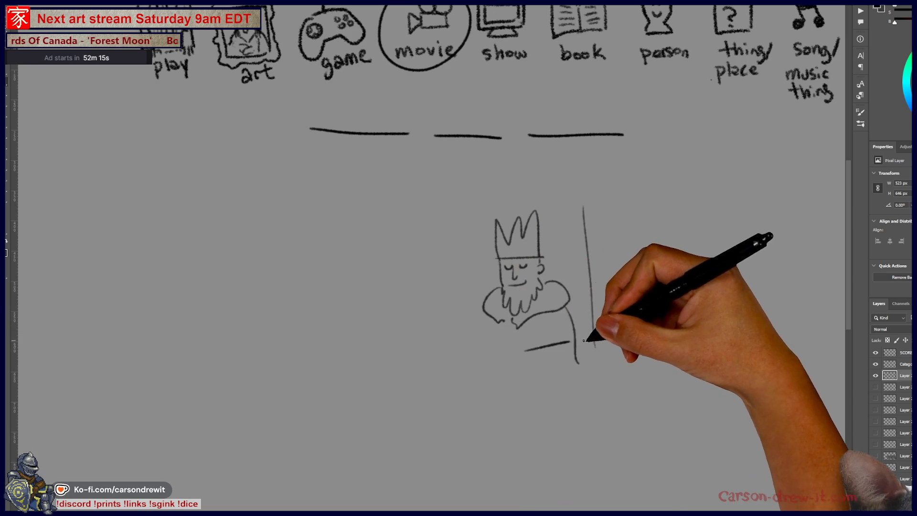
{"action": "left_click_drag", "start_coordinate": [529, 358], "coordinate": [532, 407]}
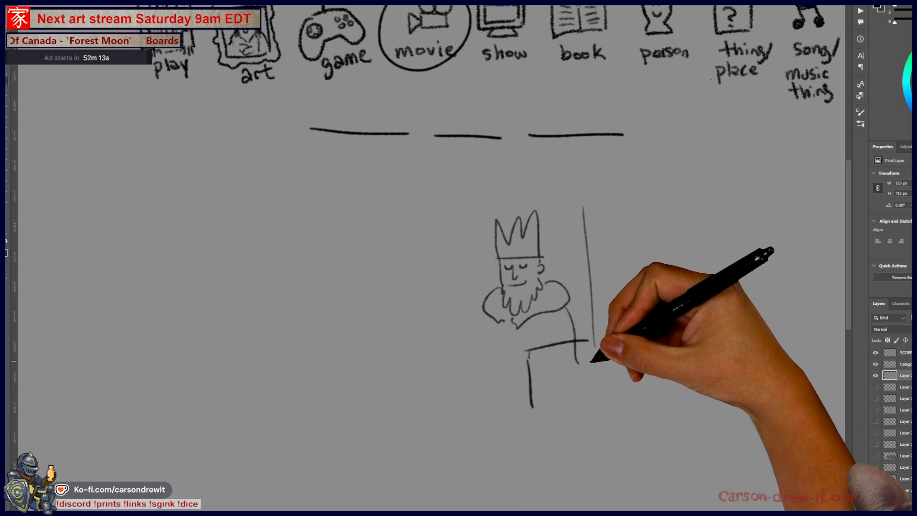
{"action": "mouse_move", "coordinate": [507, 213]}
{"action": "left_mouse_down"}
{"action": "mouse_move", "coordinate": [506, 171]}
{"action": "mouse_move", "coordinate": [581, 198]}
{"action": "left_mouse_up"}
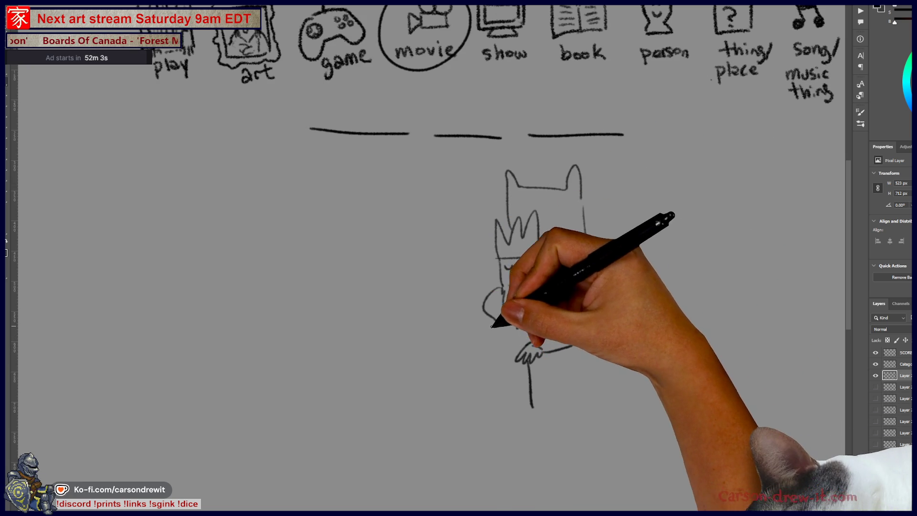
Step: Draw the king's fist holding the sceptre, his robe lines, and an orb atop the staff
{"action": "mouse_move", "coordinate": [475, 307]}
{"action": "left_mouse_down"}
{"action": "mouse_move", "coordinate": [470, 297]}
{"action": "mouse_move", "coordinate": [467, 421]}
{"action": "mouse_move", "coordinate": [528, 429]}
{"action": "left_mouse_up"}
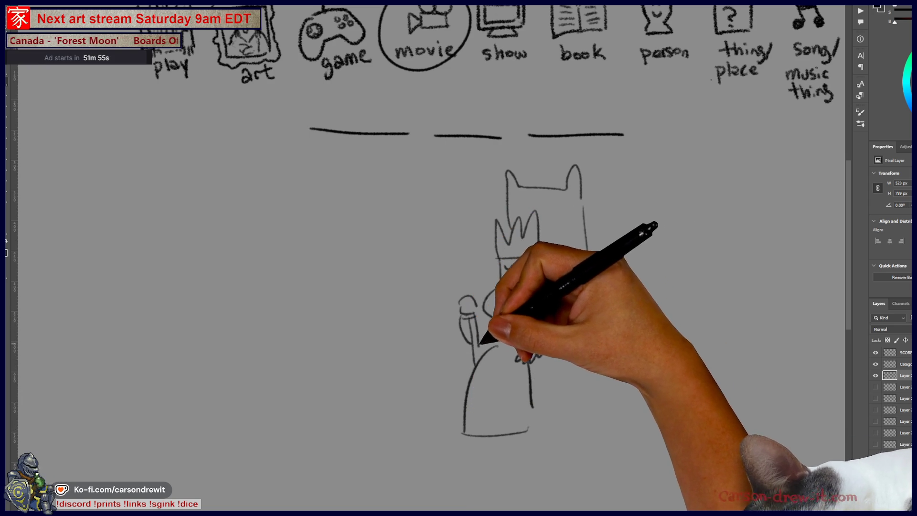
{"action": "left_click_drag", "start_coordinate": [482, 366], "coordinate": [510, 346]}
{"action": "left_click_drag", "start_coordinate": [512, 379], "coordinate": [500, 420]}
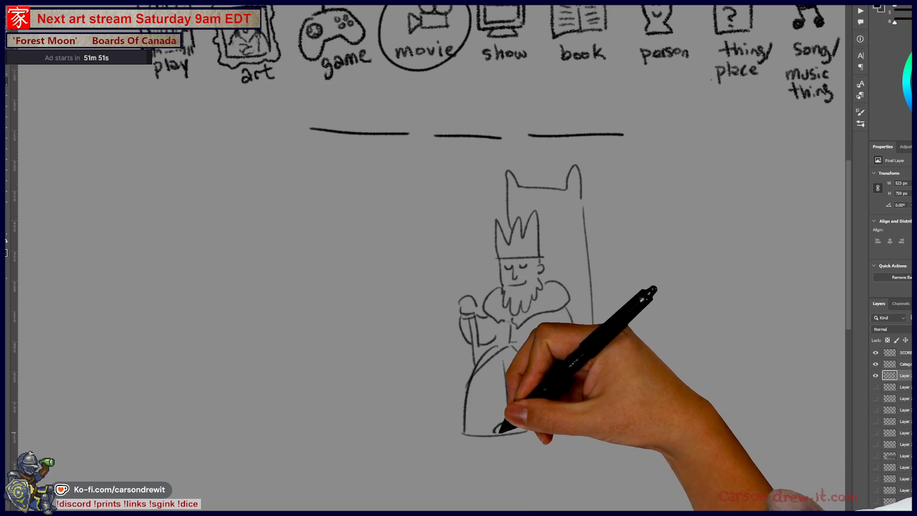
{"action": "mouse_move", "coordinate": [482, 385]}
{"action": "left_mouse_down"}
{"action": "mouse_move", "coordinate": [474, 422]}
{"action": "mouse_move", "coordinate": [470, 397]}
{"action": "mouse_move", "coordinate": [502, 379]}
{"action": "mouse_move", "coordinate": [542, 375]}
{"action": "mouse_move", "coordinate": [604, 407]}
{"action": "left_mouse_up"}
{"action": "left_click_drag", "start_coordinate": [598, 357], "coordinate": [607, 396]}
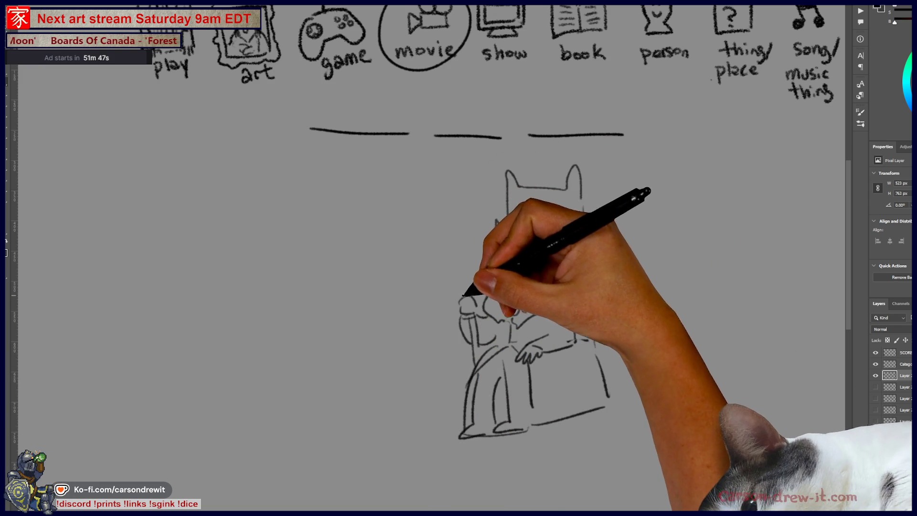
{"action": "mouse_move", "coordinate": [468, 251]}
{"action": "left_mouse_down"}
{"action": "mouse_move", "coordinate": [458, 268]}
{"action": "mouse_move", "coordinate": [462, 253]}
{"action": "mouse_move", "coordinate": [473, 258]}
{"action": "mouse_move", "coordinate": [459, 262]}
{"action": "mouse_move", "coordinate": [468, 246]}
{"action": "left_mouse_up"}
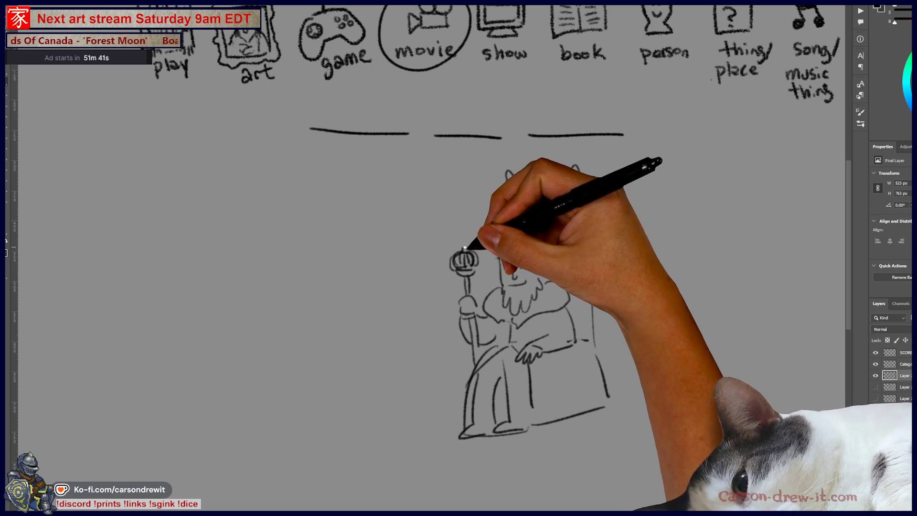
{"action": "scroll", "coordinate": [516, 363], "scroll_direction": "down", "scroll_amount": 1}
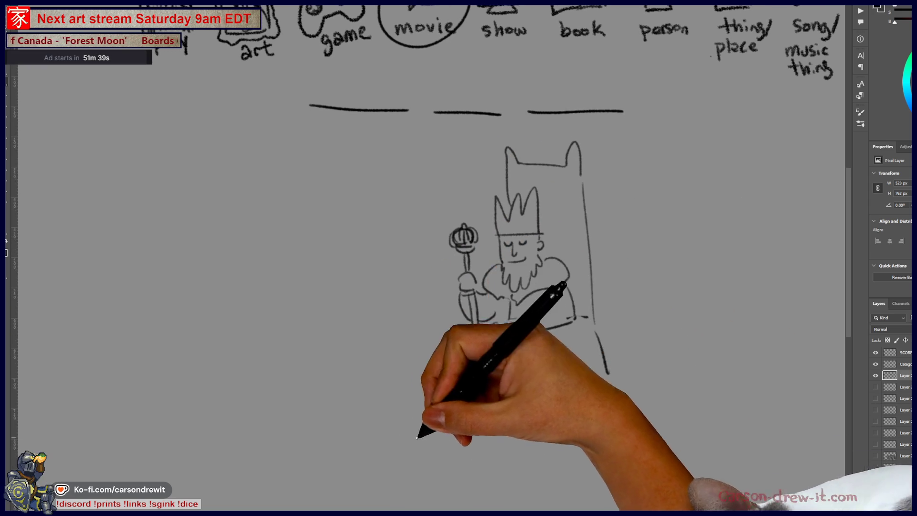
Step: Draw clouds beneath the throne and hatching at the king's shoulder
{"action": "left_click_drag", "start_coordinate": [175, 422], "coordinate": [375, 359]}
{"action": "mouse_move", "coordinate": [497, 373]}
{"action": "left_mouse_down"}
{"action": "mouse_move", "coordinate": [461, 440]}
{"action": "mouse_move", "coordinate": [666, 365]}
{"action": "mouse_move", "coordinate": [765, 410]}
{"action": "mouse_move", "coordinate": [773, 444]}
{"action": "left_mouse_up"}
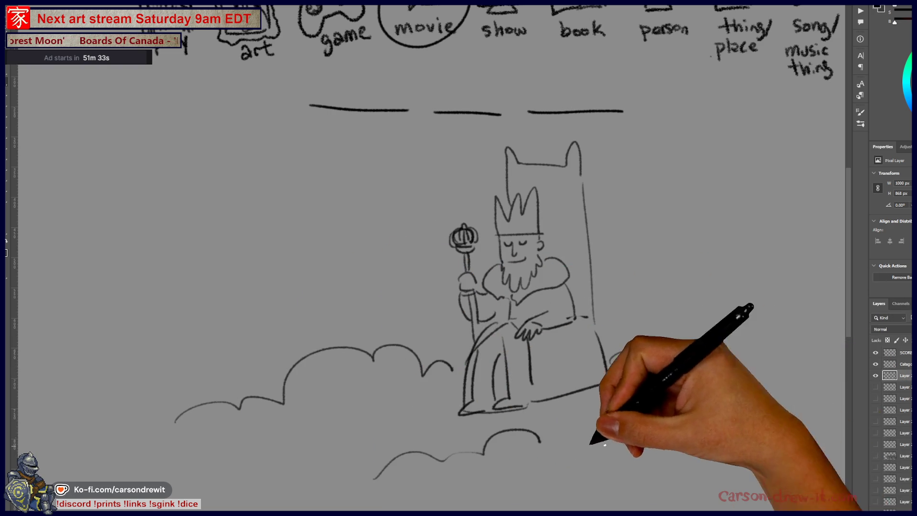
{"action": "left_click_drag", "start_coordinate": [264, 457], "coordinate": [393, 419]}
{"action": "mouse_move", "coordinate": [573, 246]}
{"action": "left_mouse_down"}
{"action": "mouse_move", "coordinate": [593, 256]}
{"action": "mouse_move", "coordinate": [593, 276]}
{"action": "left_mouse_up"}
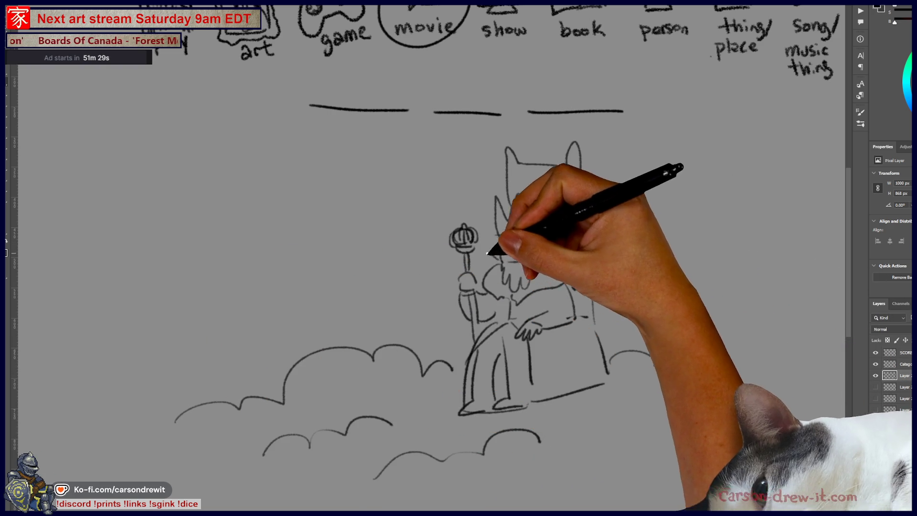
{"action": "mouse_move", "coordinate": [459, 349]}
{"action": "left_mouse_down"}
{"action": "mouse_move", "coordinate": [415, 349]}
{"action": "mouse_move", "coordinate": [406, 337]}
{"action": "left_mouse_up"}
{"action": "mouse_move", "coordinate": [598, 446]}
{"action": "left_mouse_down"}
{"action": "mouse_move", "coordinate": [598, 362]}
{"action": "mouse_move", "coordinate": [651, 379]}
{"action": "left_mouse_up"}
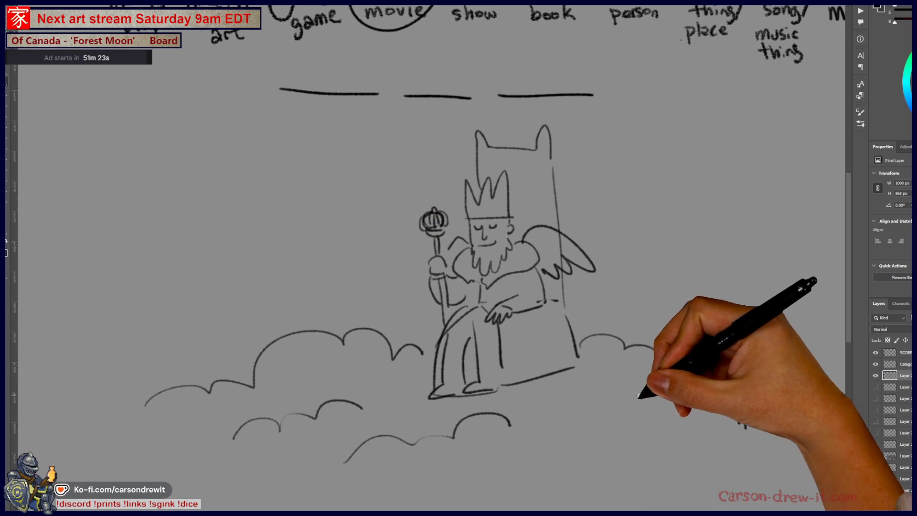
{"action": "left_click_drag", "start_coordinate": [617, 408], "coordinate": [597, 401]}
Step: Add more cloud, robe and throne lines around the king
{"action": "left_click_drag", "start_coordinate": [431, 431], "coordinate": [487, 420]}
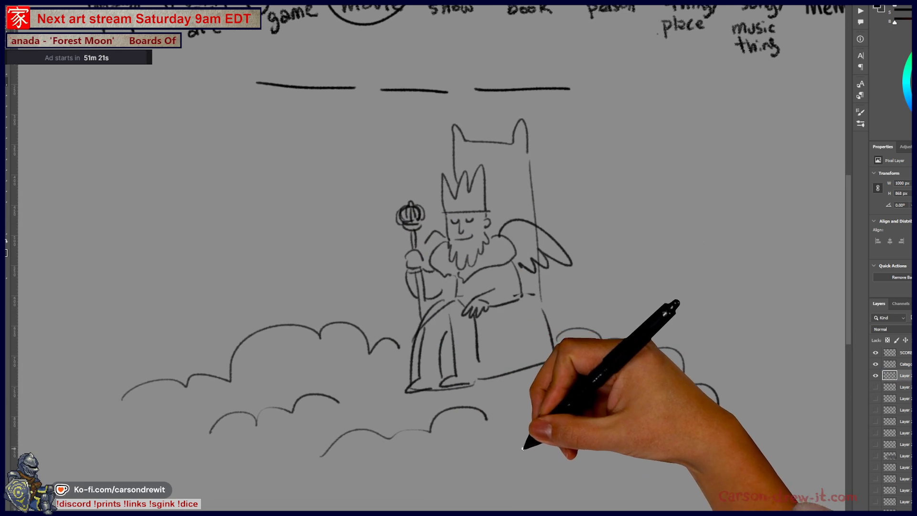
{"action": "left_click_drag", "start_coordinate": [441, 335], "coordinate": [442, 382]}
{"action": "left_click_drag", "start_coordinate": [473, 330], "coordinate": [478, 362]}
{"action": "left_click_drag", "start_coordinate": [492, 297], "coordinate": [463, 315]}
{"action": "left_click_drag", "start_coordinate": [478, 378], "coordinate": [552, 362]}
{"action": "left_click_drag", "start_coordinate": [545, 311], "coordinate": [555, 351]}
Step: With a larger brush, draw a halo above the crown, then hide the king sketch
{"action": "key", "text": "bracketright"}
{"action": "key", "text": "bracketright"}
{"action": "key", "text": "bracketright"}
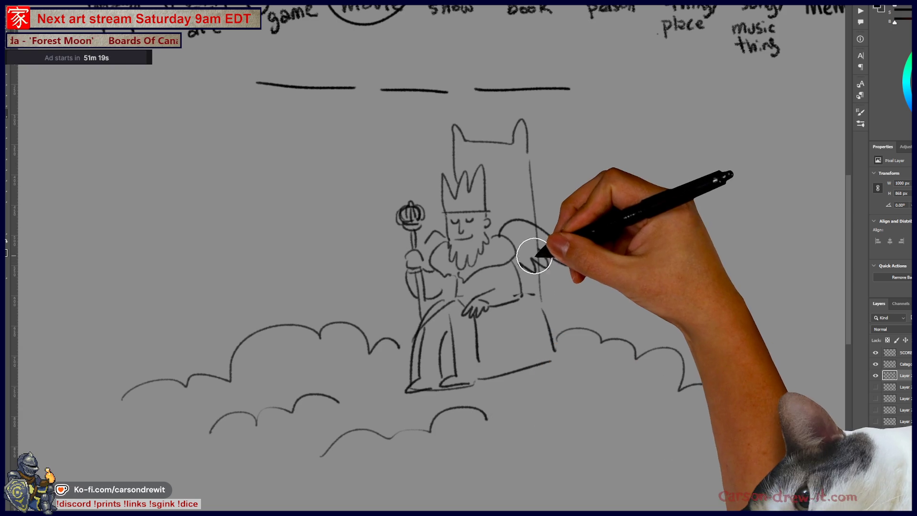
{"action": "mouse_move", "coordinate": [475, 158]}
{"action": "left_mouse_down"}
{"action": "mouse_move", "coordinate": [485, 154]}
{"action": "mouse_move", "coordinate": [459, 165]}
{"action": "left_mouse_up"}
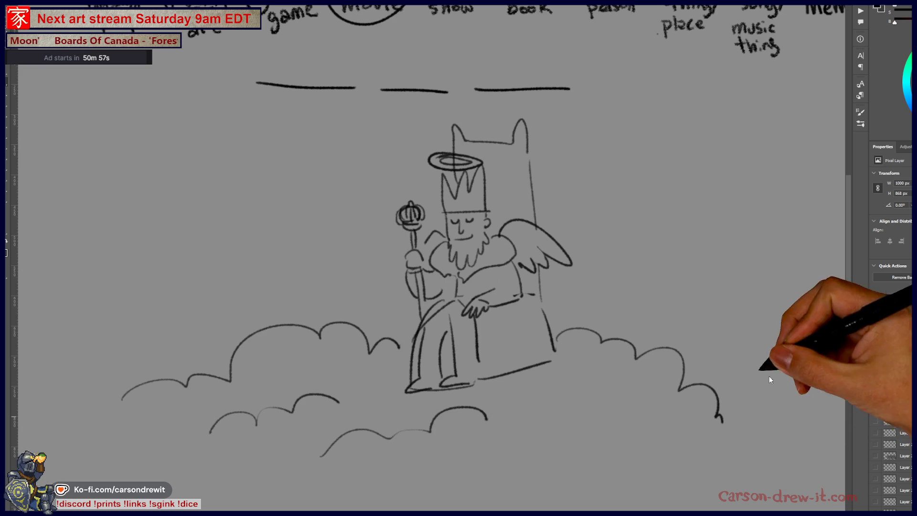
{"action": "mouse_move", "coordinate": [448, 266]}
{"action": "left_mouse_down"}
{"action": "mouse_move", "coordinate": [393, 251]}
{"action": "mouse_move", "coordinate": [425, 271]}
{"action": "mouse_move", "coordinate": [512, 266]}
{"action": "mouse_move", "coordinate": [420, 266]}
{"action": "mouse_move", "coordinate": [583, 277]}
{"action": "mouse_move", "coordinate": [810, 347]}
{"action": "left_mouse_up"}
{"action": "key", "text": "Delete"}
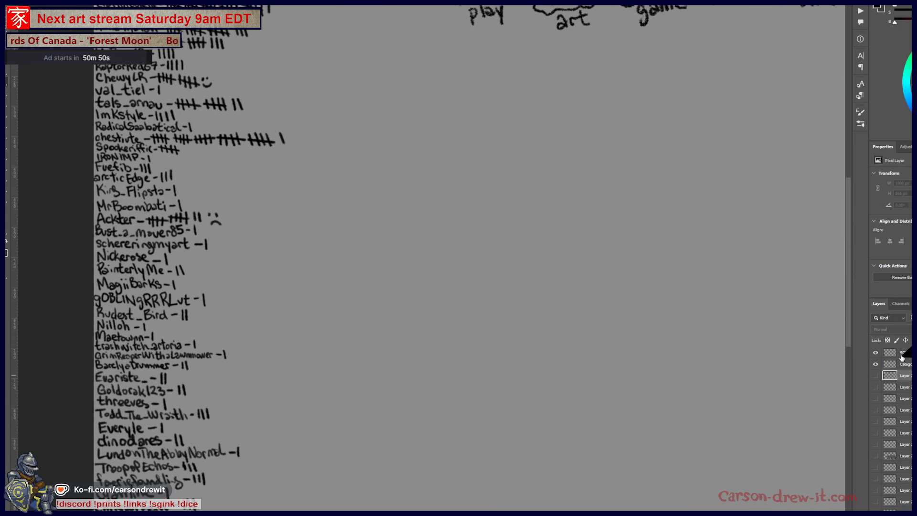
Step: Add one tally mark to a player's score
{"action": "mouse_move", "coordinate": [615, 344]}
{"action": "left_mouse_down"}
{"action": "mouse_move", "coordinate": [676, 250]}
{"action": "mouse_move", "coordinate": [689, 256]}
{"action": "left_mouse_up"}
{"action": "mouse_move", "coordinate": [521, 284]}
{"action": "left_mouse_down"}
{"action": "mouse_move", "coordinate": [568, 323]}
{"action": "mouse_move", "coordinate": [565, 274]}
{"action": "mouse_move", "coordinate": [569, 304]}
{"action": "left_mouse_up"}
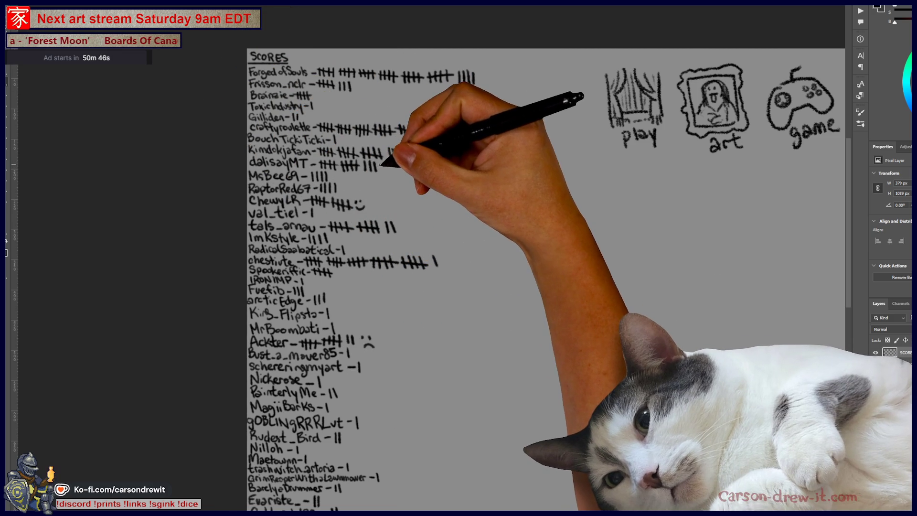
{"action": "left_click_drag", "start_coordinate": [379, 160], "coordinate": [381, 172]}
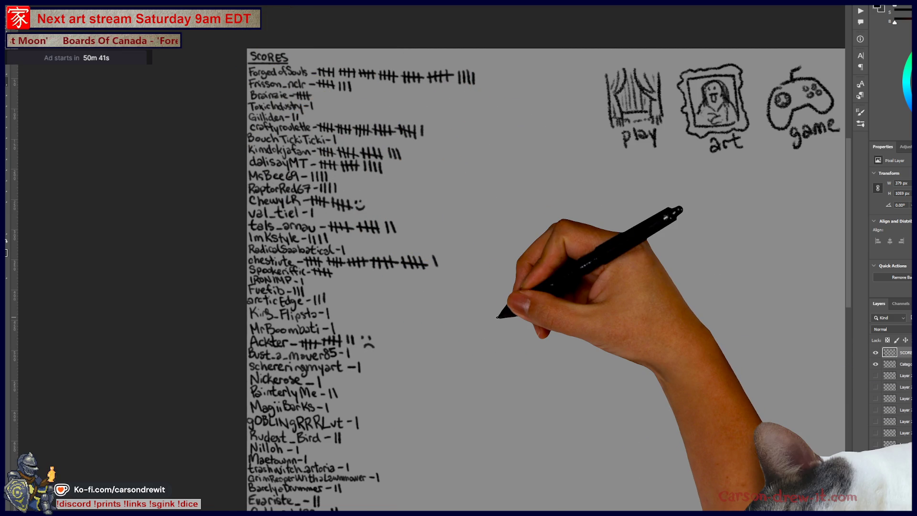
Step: Write the total 35 beside the top score's tally marks
{"action": "mouse_move", "coordinate": [357, 334]}
{"action": "left_mouse_down"}
{"action": "mouse_move", "coordinate": [390, 159]}
{"action": "mouse_move", "coordinate": [343, 290]}
{"action": "left_mouse_up"}
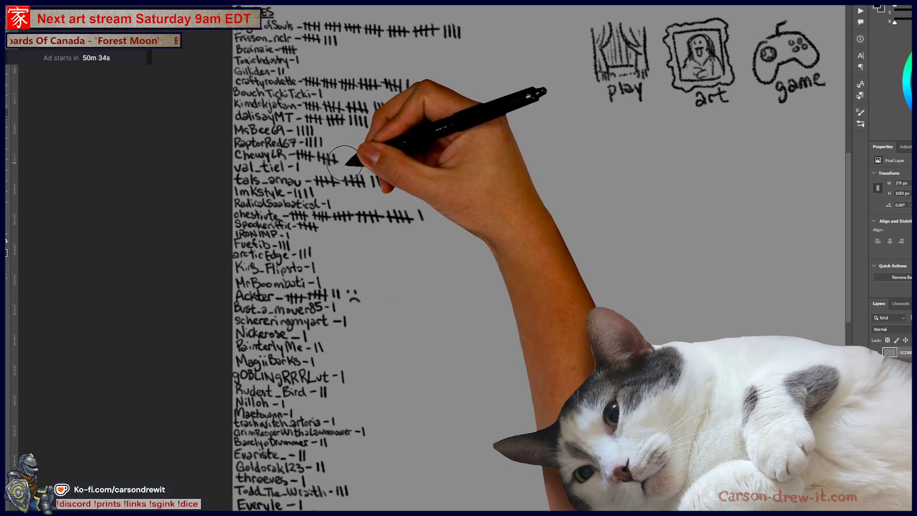
{"action": "left_click_drag", "start_coordinate": [364, 171], "coordinate": [365, 237]}
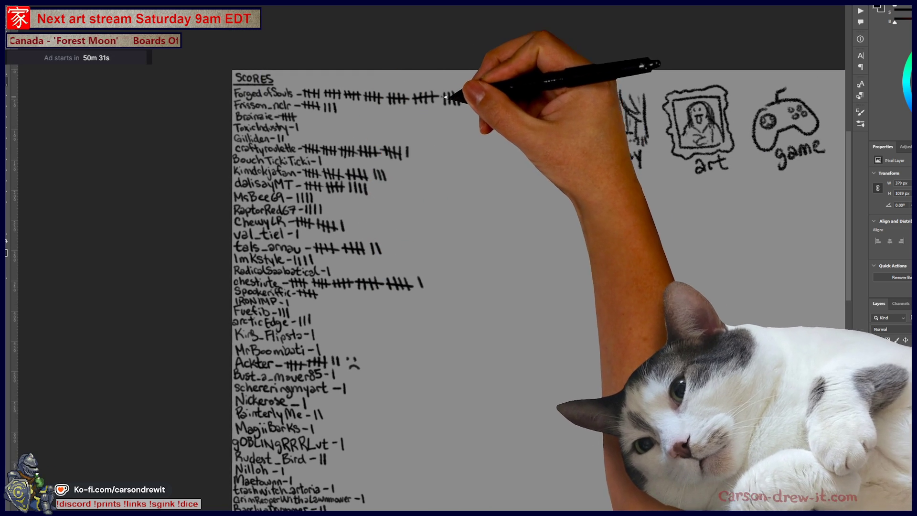
{"action": "left_click_drag", "start_coordinate": [442, 98], "coordinate": [462, 95]}
{"action": "mouse_move", "coordinate": [555, 246]}
{"action": "left_mouse_down"}
{"action": "mouse_move", "coordinate": [516, 268]}
{"action": "mouse_move", "coordinate": [415, 207]}
{"action": "mouse_move", "coordinate": [276, 213]}
{"action": "left_mouse_up"}
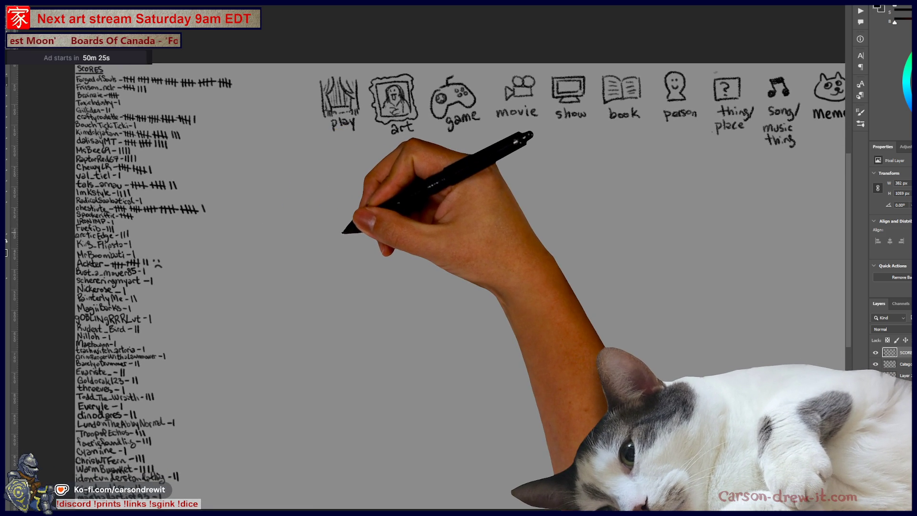
{"action": "mouse_move", "coordinate": [594, 211]}
{"action": "left_mouse_down"}
{"action": "mouse_move", "coordinate": [420, 231]}
{"action": "mouse_move", "coordinate": [581, 241]}
{"action": "mouse_move", "coordinate": [577, 263]}
{"action": "mouse_move", "coordinate": [618, 272]}
{"action": "left_mouse_up"}
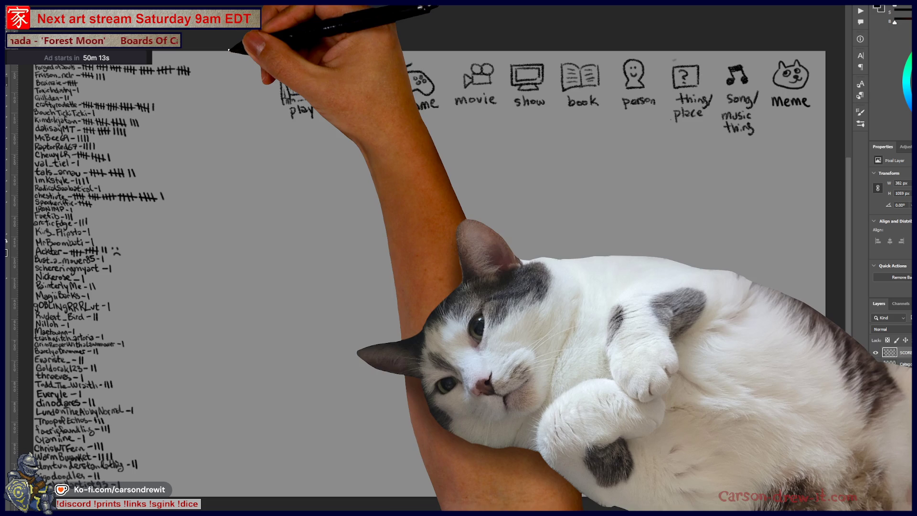
{"action": "scroll", "coordinate": [477, 287], "scroll_direction": "up", "scroll_amount": 3}
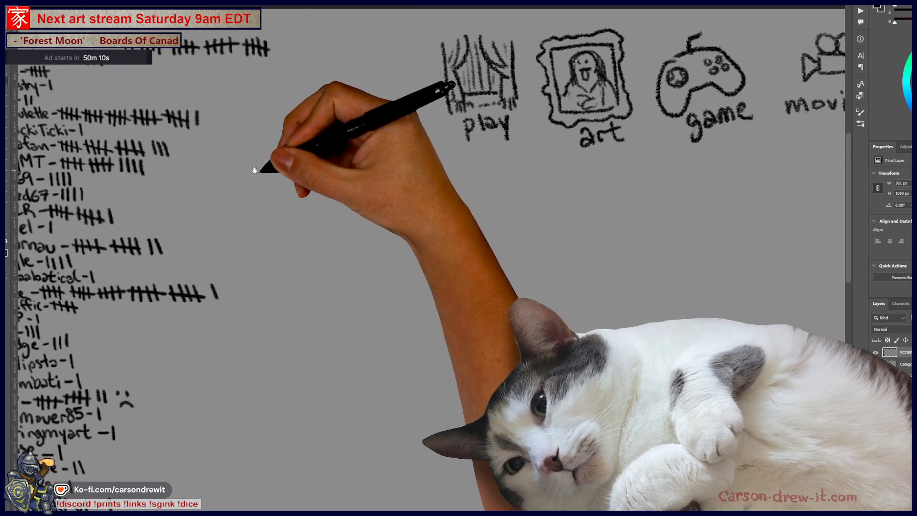
{"action": "scroll", "coordinate": [392, 149], "scroll_direction": "up", "scroll_amount": 2}
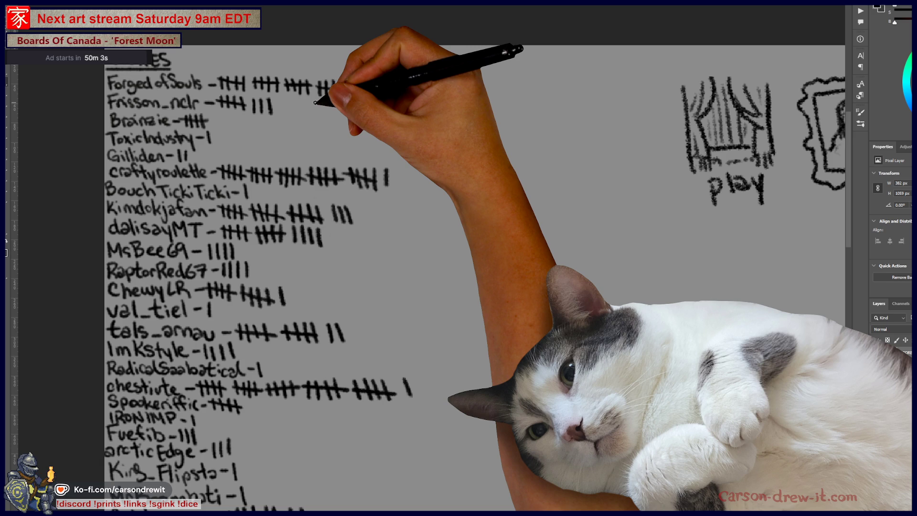
{"action": "left_click_drag", "start_coordinate": [502, 87], "coordinate": [513, 102]}
{"action": "left_click_drag", "start_coordinate": [533, 87], "coordinate": [521, 101]}
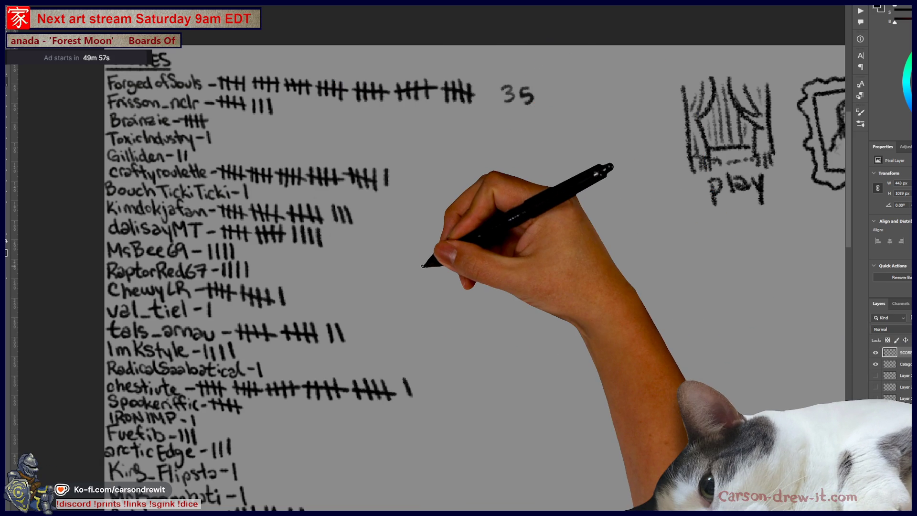
Step: Write 26 beside each of the two runner-up tally lines
{"action": "mouse_move", "coordinate": [427, 166]}
{"action": "left_mouse_down"}
{"action": "mouse_move", "coordinate": [444, 180]}
{"action": "mouse_move", "coordinate": [456, 173]}
{"action": "left_mouse_up"}
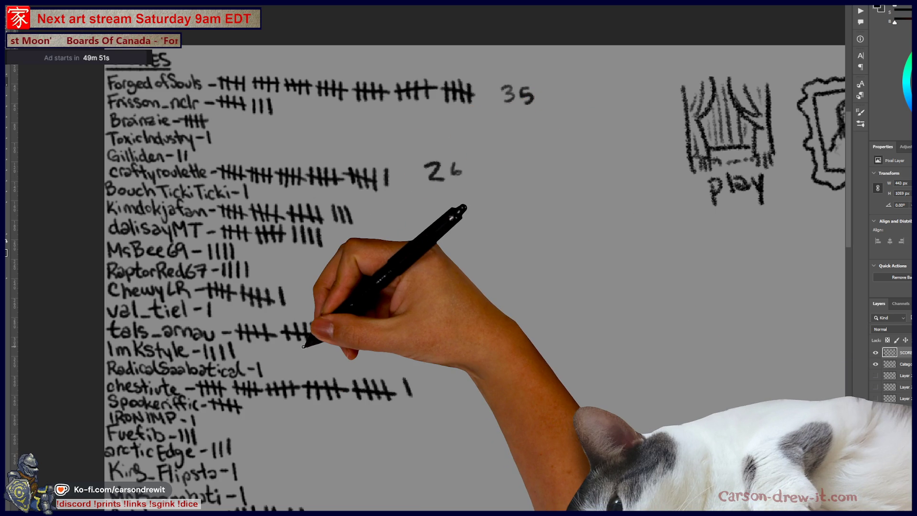
{"action": "mouse_move", "coordinate": [447, 380]}
{"action": "left_mouse_down"}
{"action": "mouse_move", "coordinate": [462, 394]}
{"action": "mouse_move", "coordinate": [460, 386]}
{"action": "left_mouse_up"}
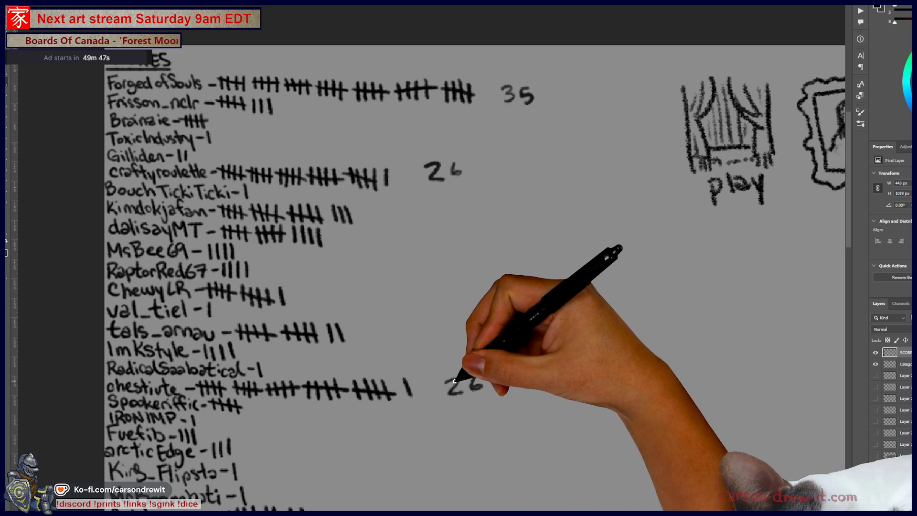
{"action": "scroll", "coordinate": [484, 398], "scroll_direction": "down", "scroll_amount": 3}
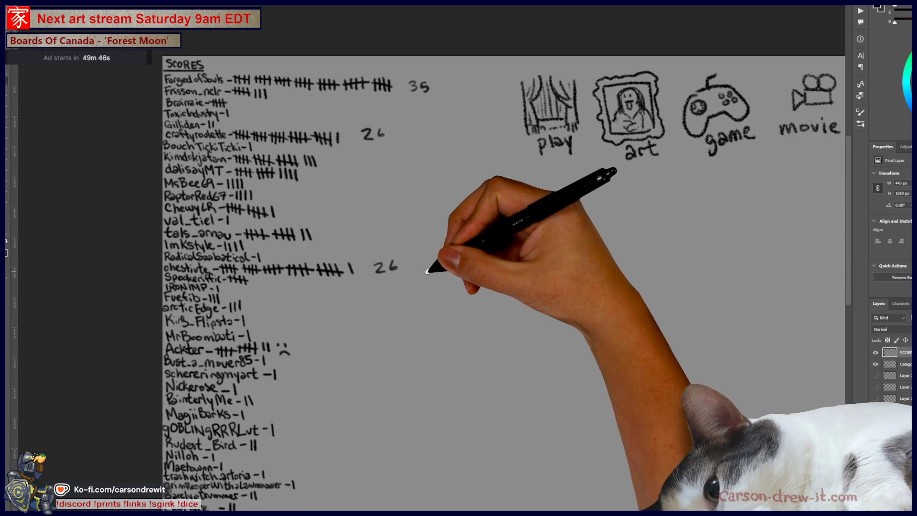
{"action": "left_click_drag", "start_coordinate": [427, 271], "coordinate": [416, 266]}
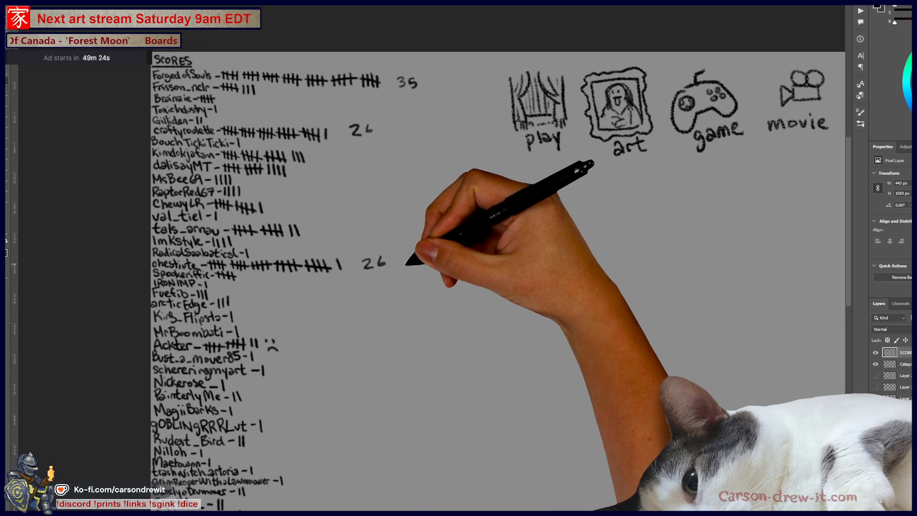
Step: Zoom out and pan to check the SCORES list
{"action": "scroll", "coordinate": [411, 265], "scroll_direction": "down", "scroll_amount": 2}
{"action": "mouse_move", "coordinate": [410, 260]}
{"action": "left_mouse_down"}
{"action": "mouse_move", "coordinate": [307, 205]}
{"action": "mouse_move", "coordinate": [246, 202]}
{"action": "mouse_move", "coordinate": [324, 202]}
{"action": "mouse_move", "coordinate": [276, 244]}
{"action": "left_mouse_up"}
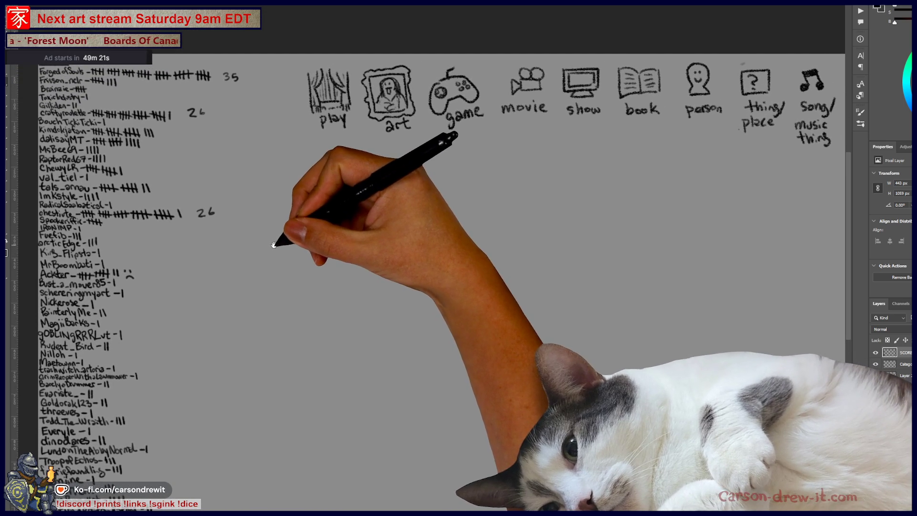
{"action": "left_click_drag", "start_coordinate": [225, 231], "coordinate": [307, 262]}
{"action": "scroll", "coordinate": [296, 245], "scroll_direction": "up", "scroll_amount": 2}
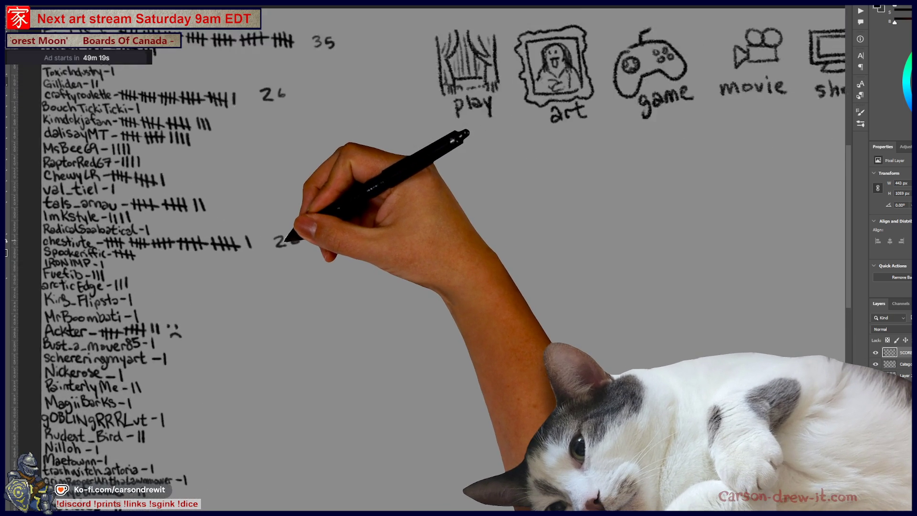
{"action": "left_click_drag", "start_coordinate": [314, 231], "coordinate": [412, 292]}
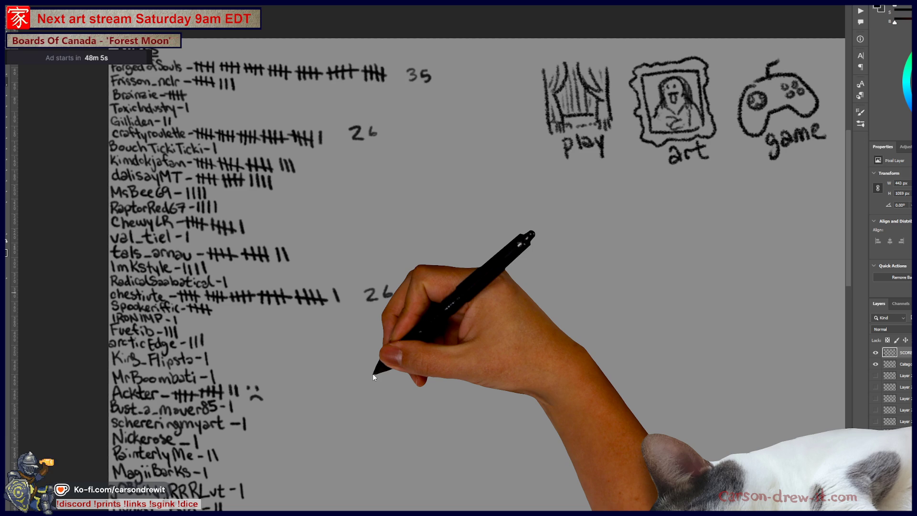
Step: Redraw 26 beside the lower runner-up tallies, then switch to the crowd illustration
{"action": "scroll", "coordinate": [373, 377], "scroll_direction": "down", "scroll_amount": 3}
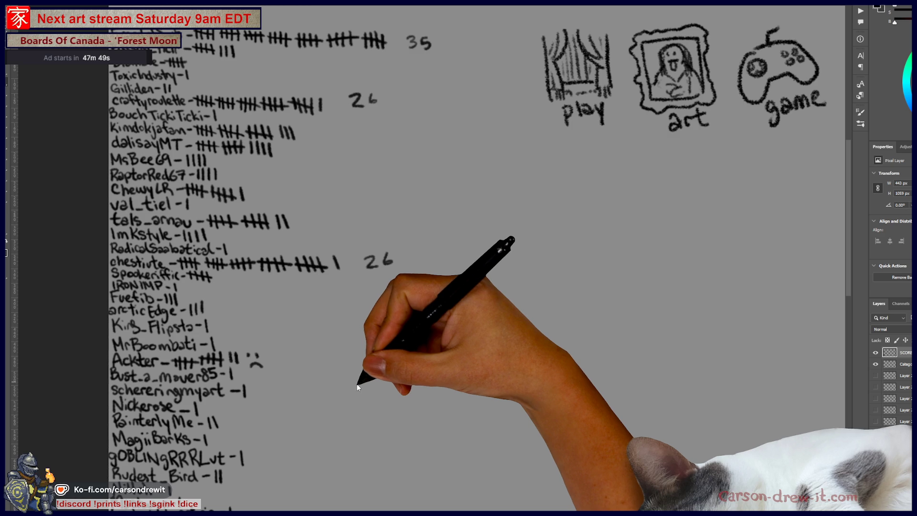
{"action": "left_click_drag", "start_coordinate": [365, 255], "coordinate": [376, 267]}
{"action": "left_click_drag", "start_coordinate": [390, 254], "coordinate": [385, 263]}
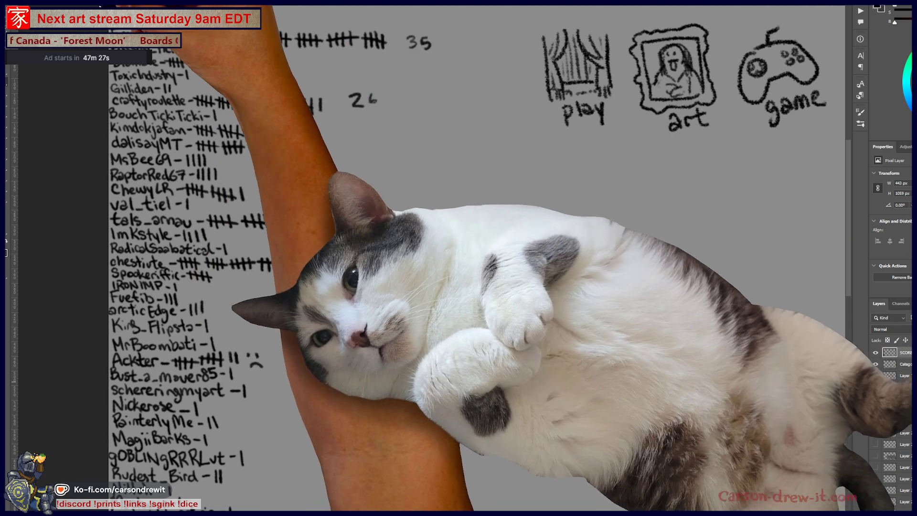
{"action": "key", "text": "ctrl+Tab"}
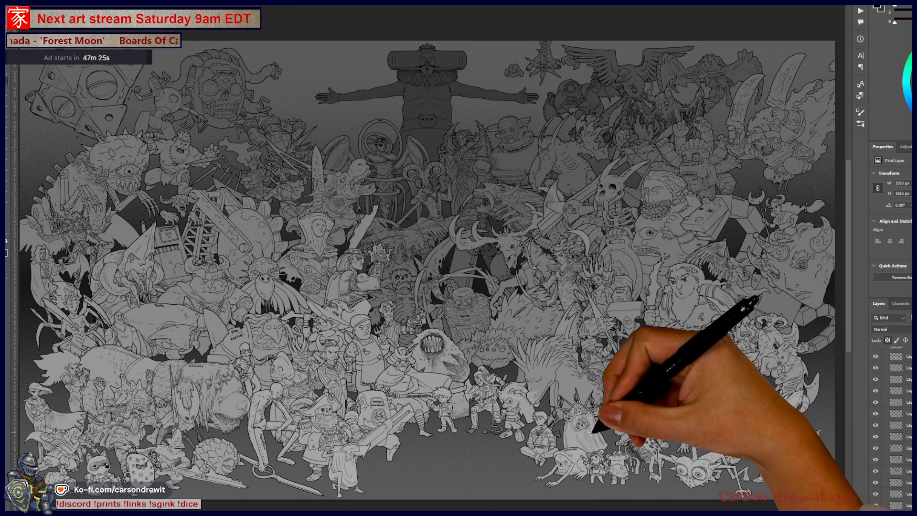
{"action": "scroll", "coordinate": [448, 404], "scroll_direction": "up", "scroll_amount": 5}
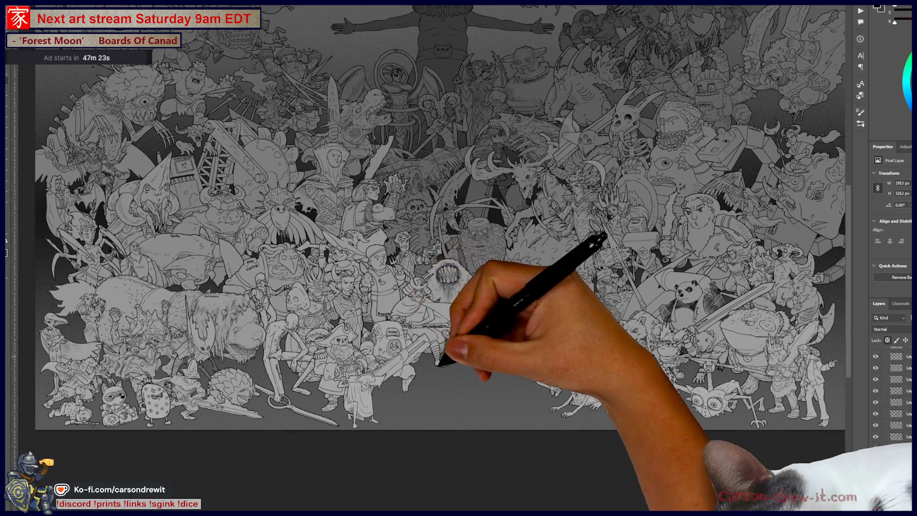
{"action": "scroll", "coordinate": [448, 404], "scroll_direction": "up", "scroll_amount": 5}
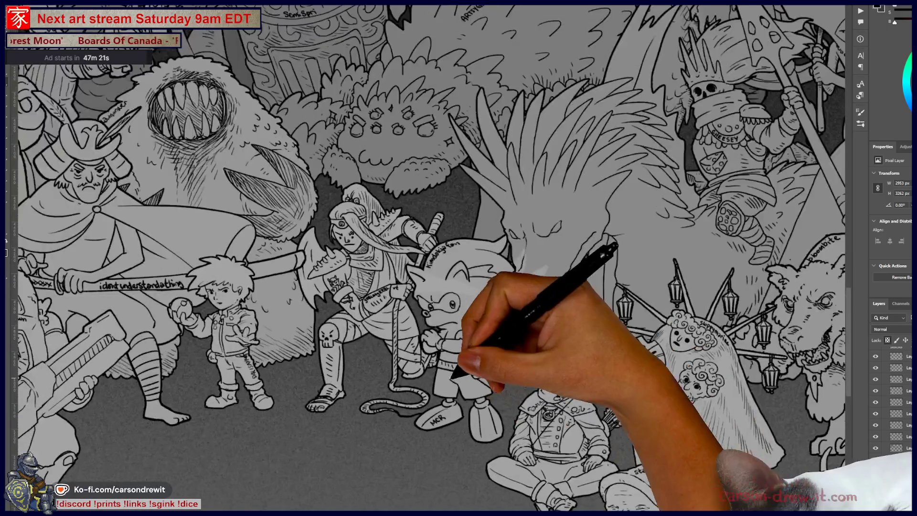
{"action": "scroll", "coordinate": [408, 389], "scroll_direction": "up", "scroll_amount": 5}
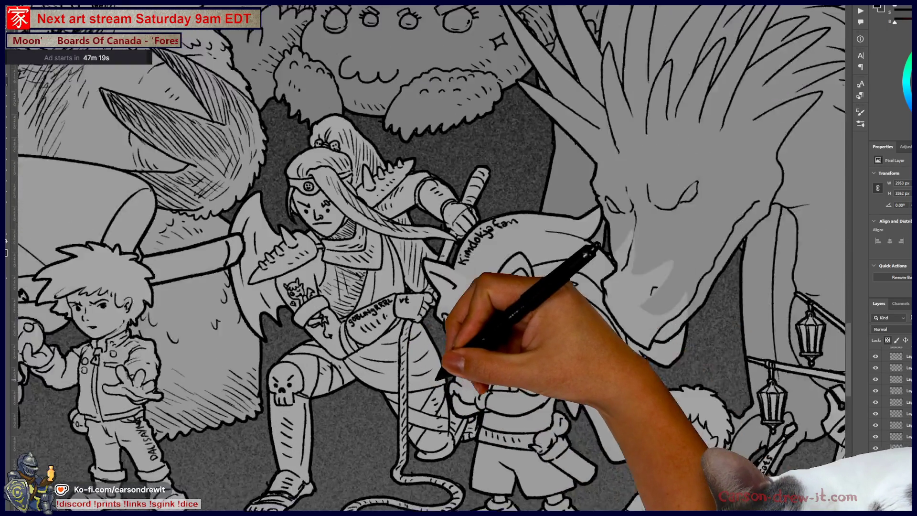
{"action": "scroll", "coordinate": [442, 375], "scroll_direction": "down", "scroll_amount": 5}
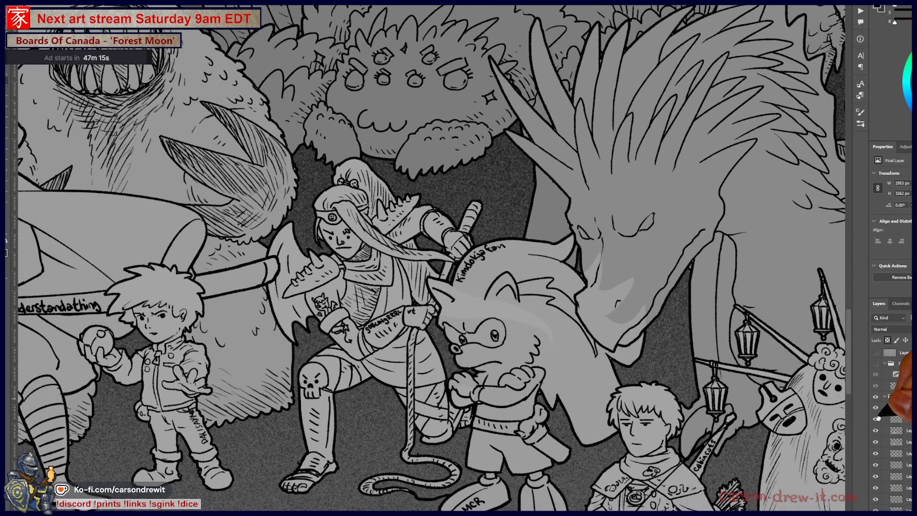
{"action": "scroll", "coordinate": [721, 260], "scroll_direction": "down", "scroll_amount": 5}
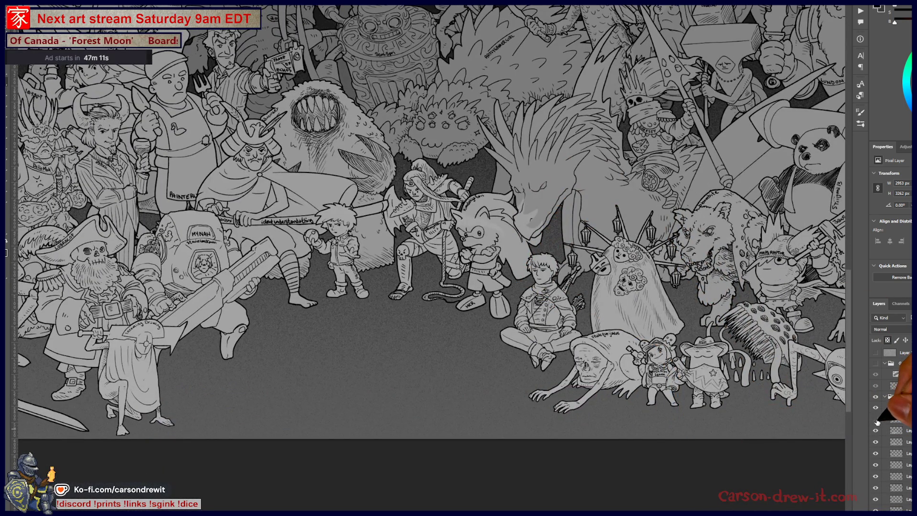
{"action": "scroll", "coordinate": [538, 289], "scroll_direction": "up", "scroll_amount": 5}
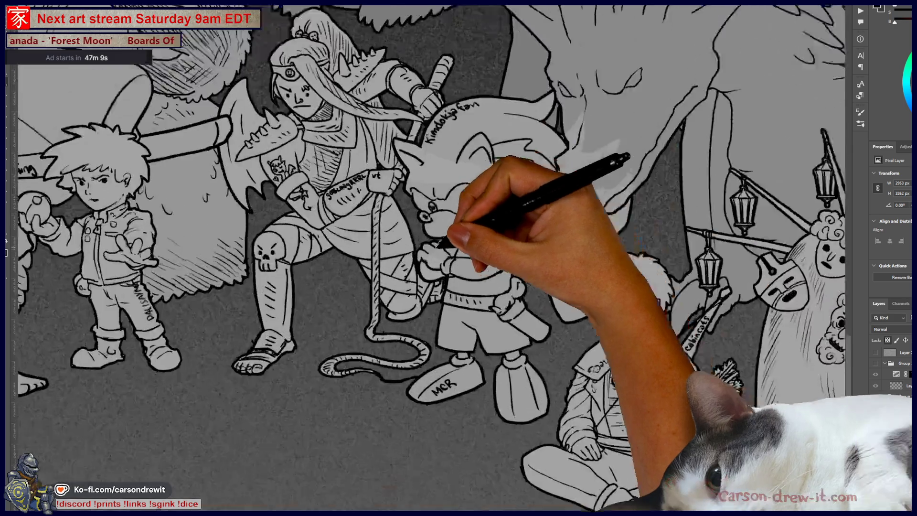
{"action": "scroll", "coordinate": [515, 332], "scroll_direction": "down", "scroll_amount": 5}
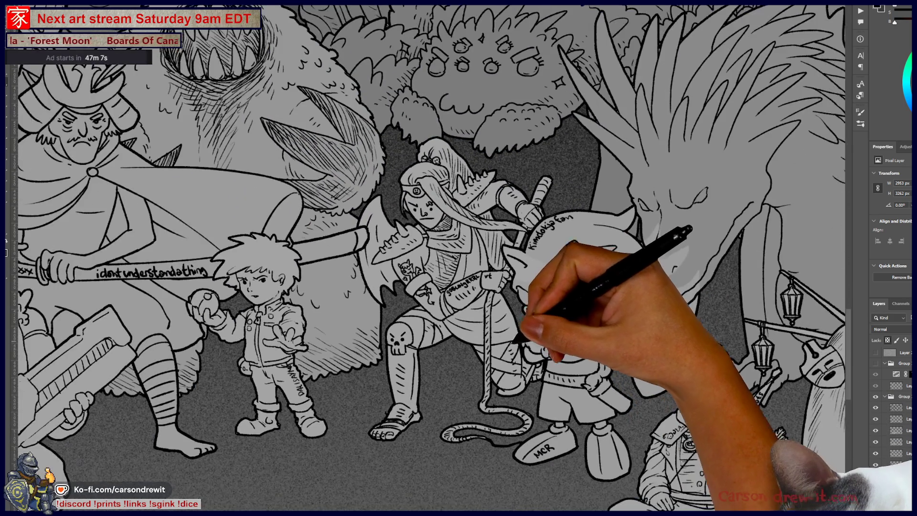
{"action": "scroll", "coordinate": [614, 307], "scroll_direction": "down", "scroll_amount": 2}
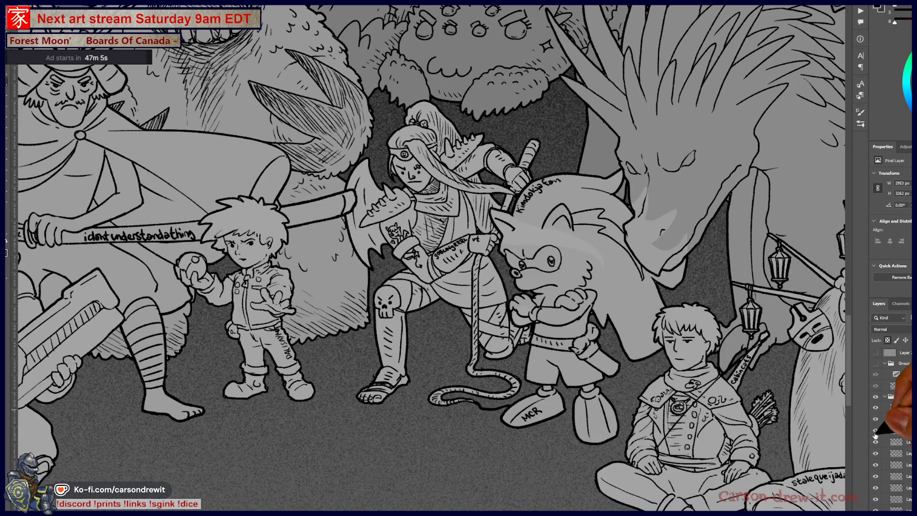
{"action": "left_click", "coordinate": [875, 432]}
{"action": "left_click", "coordinate": [875, 432]}
{"action": "left_click", "coordinate": [875, 432]}
{"action": "left_click", "coordinate": [876, 433]}
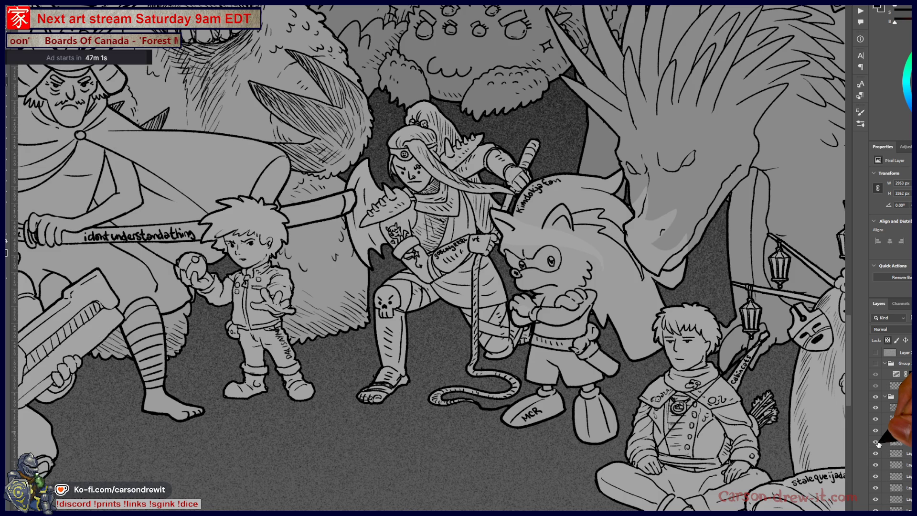
{"action": "left_click", "coordinate": [876, 434]}
{"action": "left_click", "coordinate": [875, 434]}
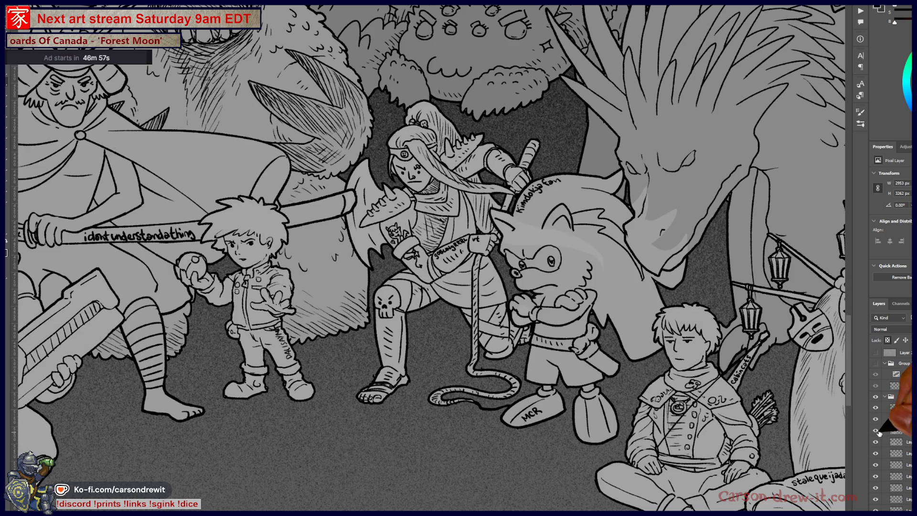
{"action": "left_click", "coordinate": [876, 432]}
{"action": "left_click", "coordinate": [876, 433]}
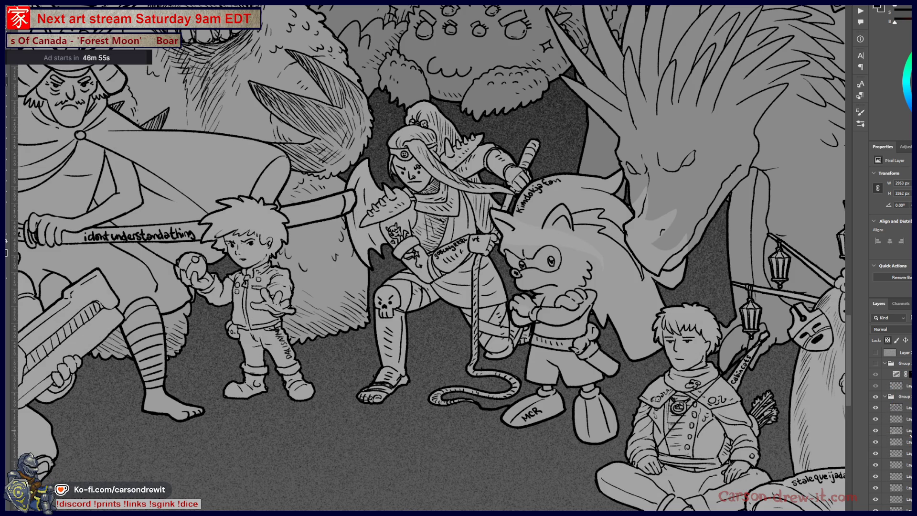
{"action": "left_click", "coordinate": [896, 419]}
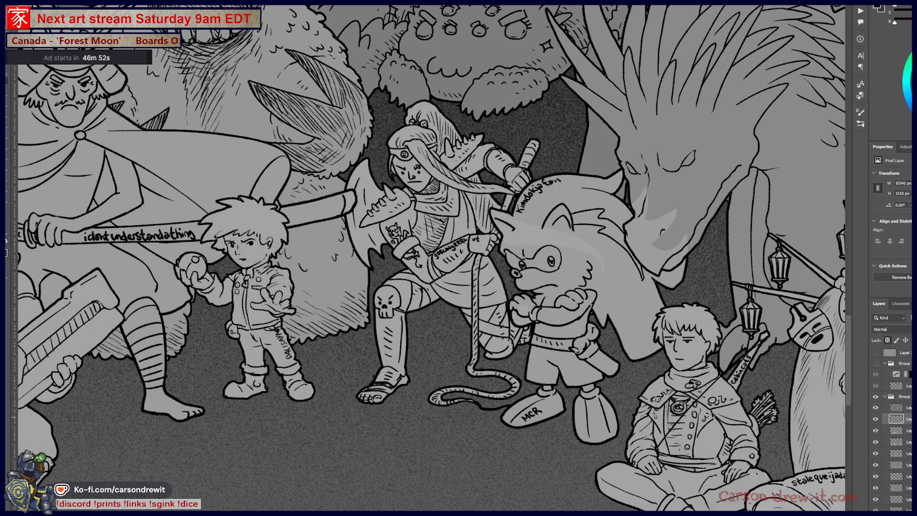
{"action": "left_click", "coordinate": [895, 431]}
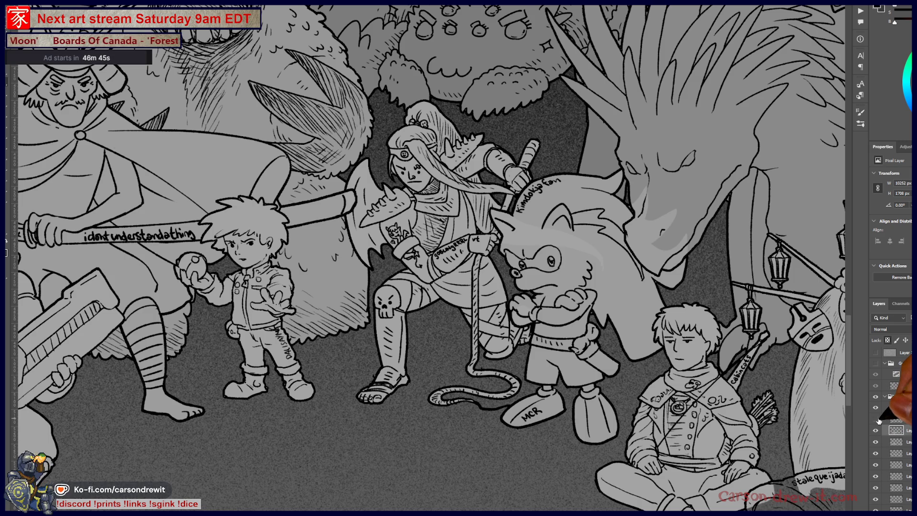
{"action": "left_click", "coordinate": [896, 419]}
{"action": "scroll", "coordinate": [893, 430], "scroll_direction": "down", "scroll_amount": 3}
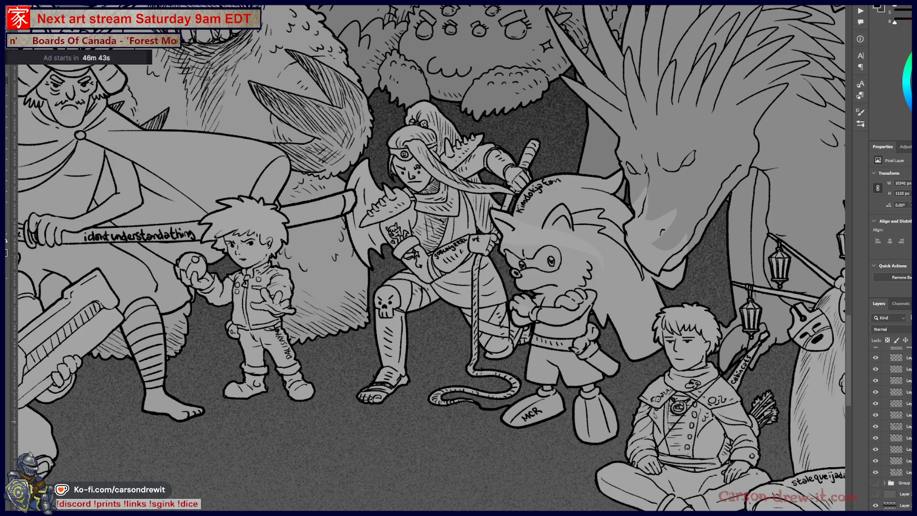
{"action": "left_click", "coordinate": [895, 472], "text": "shift"}
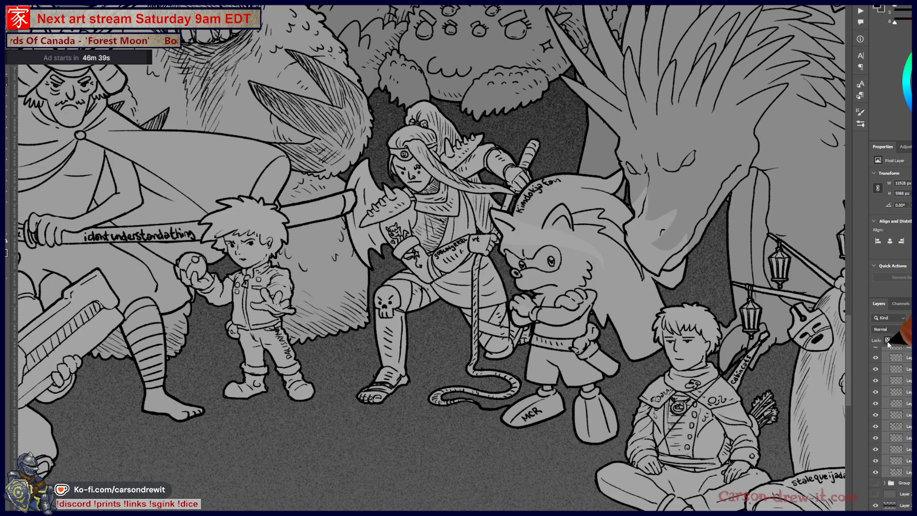
{"action": "scroll", "coordinate": [891, 382], "scroll_direction": "up", "scroll_amount": 3}
{"action": "left_click", "coordinate": [888, 431]}
{"action": "left_click", "coordinate": [887, 430]}
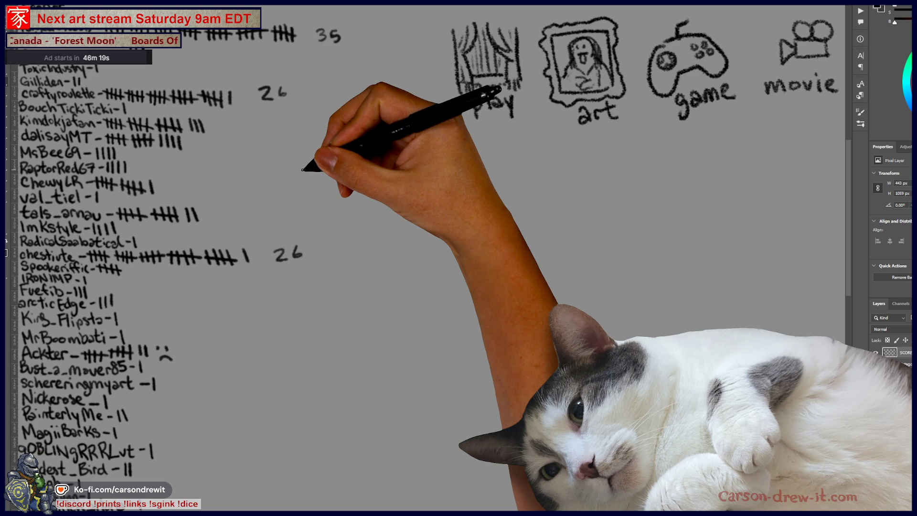
Step: Scroll and pan around the SCORES board to review names, tallies and category icons
{"action": "scroll", "coordinate": [125, 268], "scroll_direction": "down", "scroll_amount": 3}
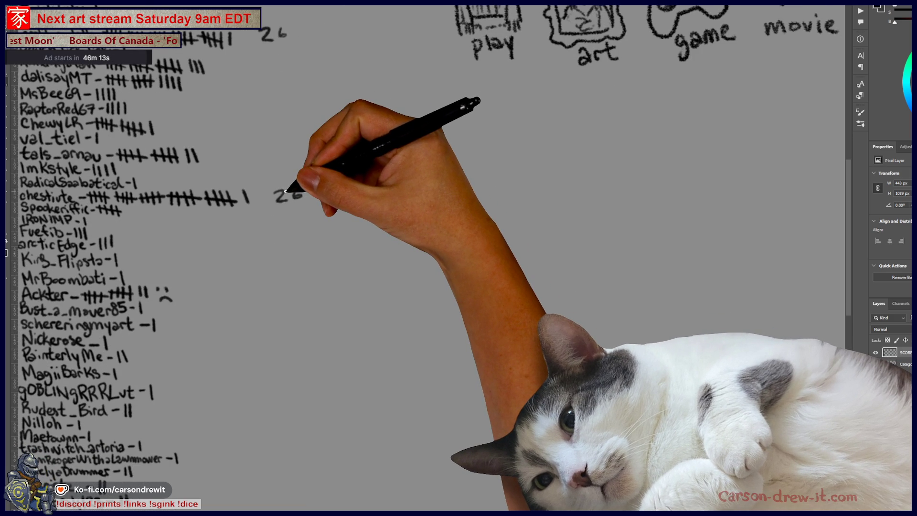
{"action": "scroll", "coordinate": [284, 192], "scroll_direction": "down", "scroll_amount": 5}
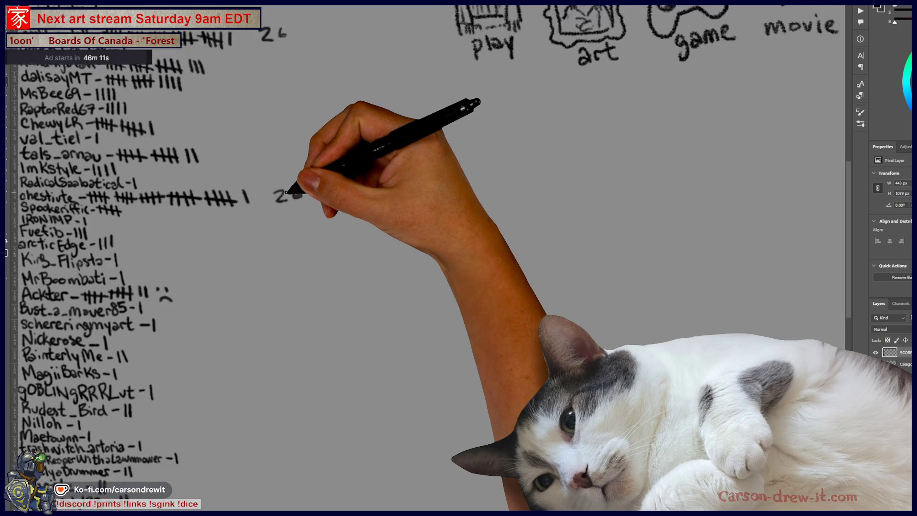
{"action": "scroll", "coordinate": [284, 206], "scroll_direction": "down", "scroll_amount": 3}
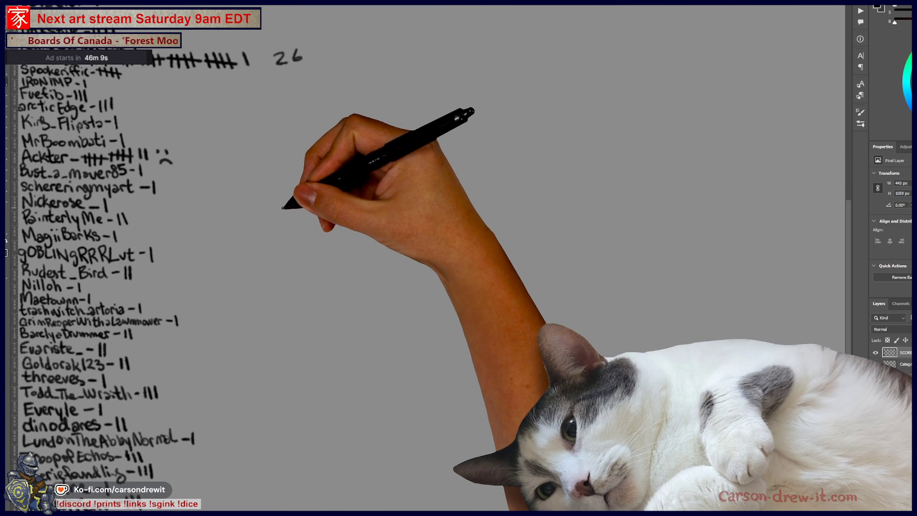
{"action": "scroll", "coordinate": [283, 208], "scroll_direction": "down", "scroll_amount": 4}
{"action": "scroll", "coordinate": [283, 207], "scroll_direction": "up", "scroll_amount": 4}
{"action": "scroll", "coordinate": [282, 208], "scroll_direction": "down", "scroll_amount": 3}
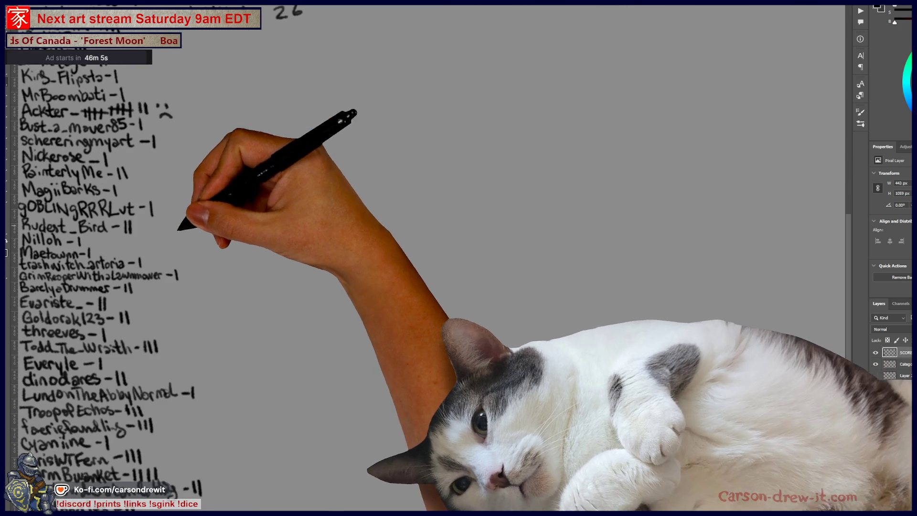
{"action": "scroll", "coordinate": [221, 252], "scroll_direction": "up", "scroll_amount": 10}
{"action": "scroll", "coordinate": [248, 249], "scroll_direction": "up", "scroll_amount": 6}
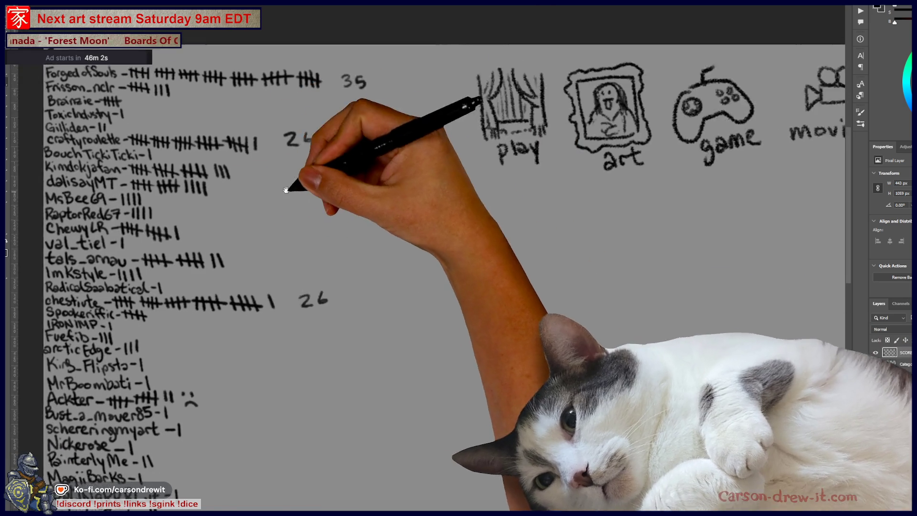
{"action": "left_click_drag", "start_coordinate": [286, 190], "coordinate": [402, 186]}
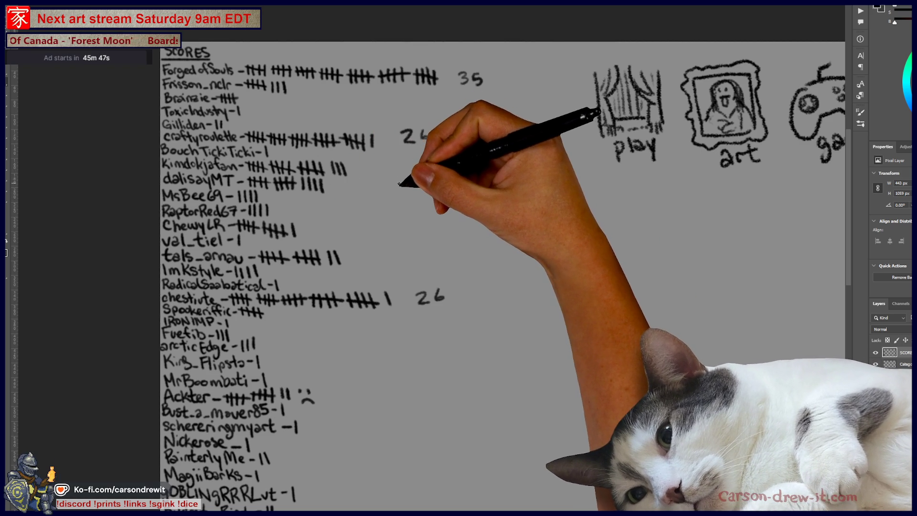
{"action": "scroll", "coordinate": [406, 191], "scroll_direction": "down", "scroll_amount": 2}
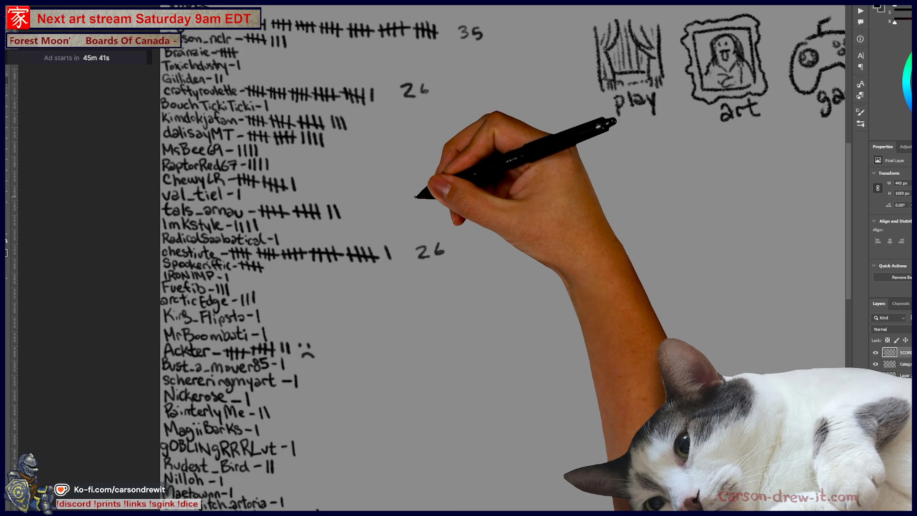
{"action": "scroll", "coordinate": [421, 204], "scroll_direction": "down", "scroll_amount": 3}
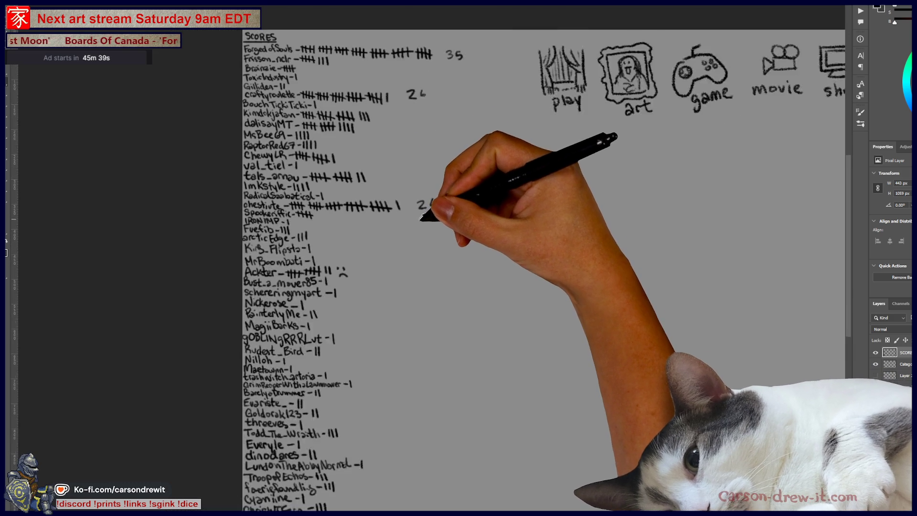
{"action": "left_click_drag", "start_coordinate": [430, 239], "coordinate": [358, 256]}
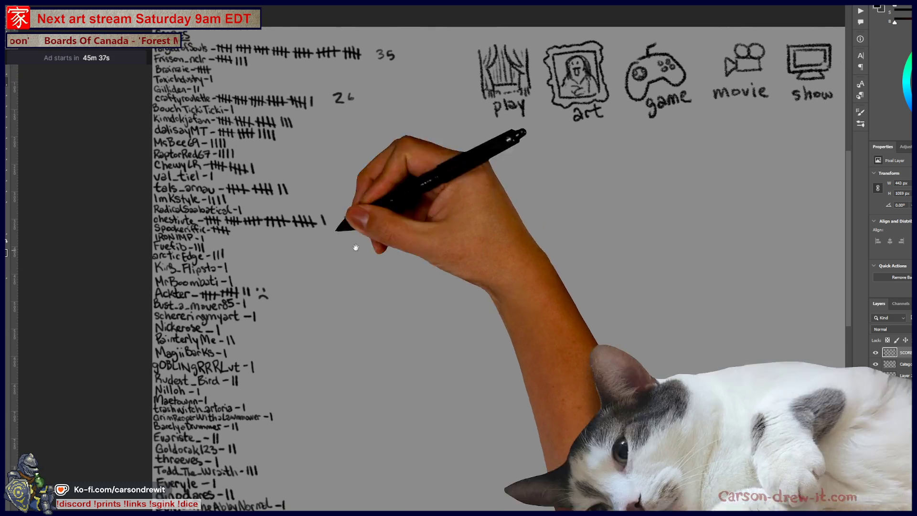
Step: Return to the crowd illustration, then select and collapse the line-art group
{"action": "key", "text": "ctrl+Tab"}
{"action": "scroll", "coordinate": [501, 375], "scroll_direction": "down", "scroll_amount": 5}
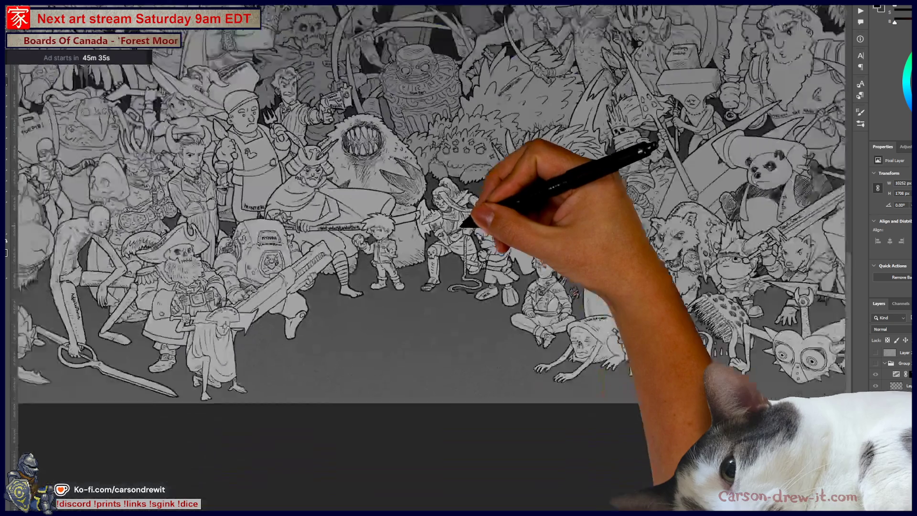
{"action": "scroll", "coordinate": [501, 375], "scroll_direction": "down", "scroll_amount": 2}
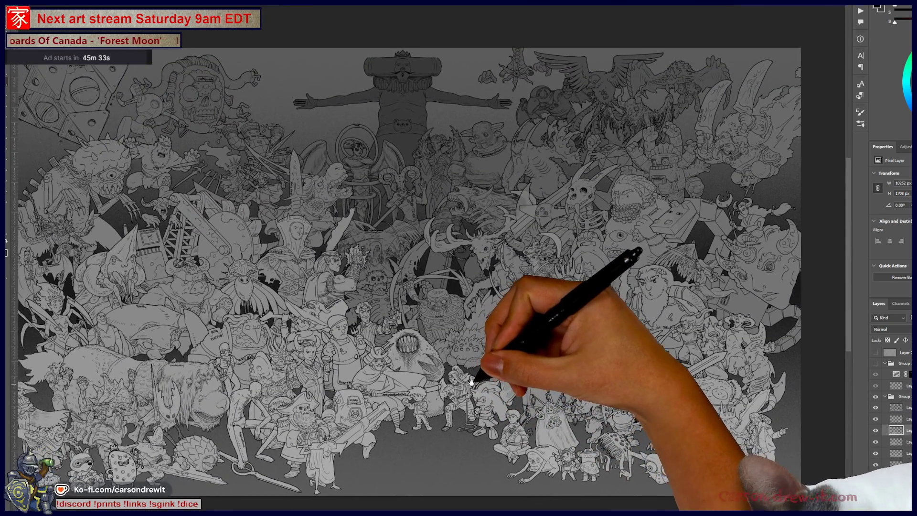
{"action": "scroll", "coordinate": [444, 370], "scroll_direction": "up", "scroll_amount": 3}
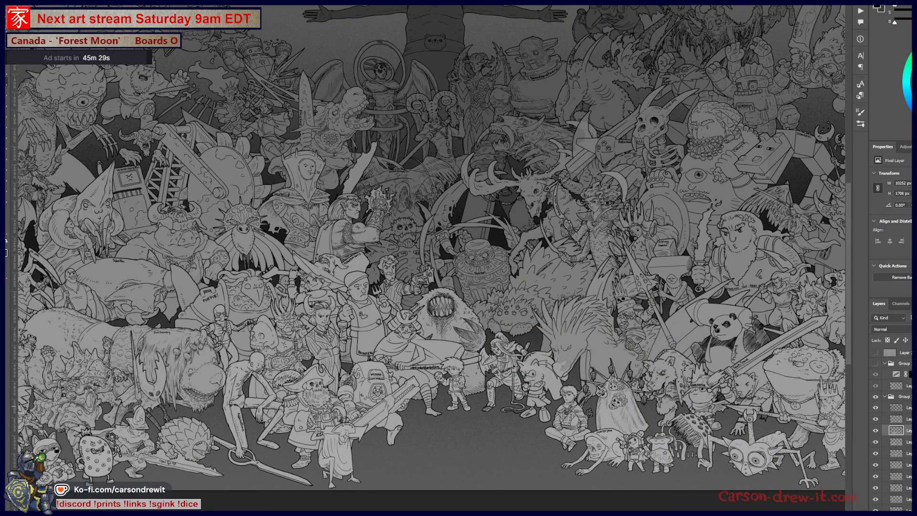
{"action": "left_click", "coordinate": [894, 399]}
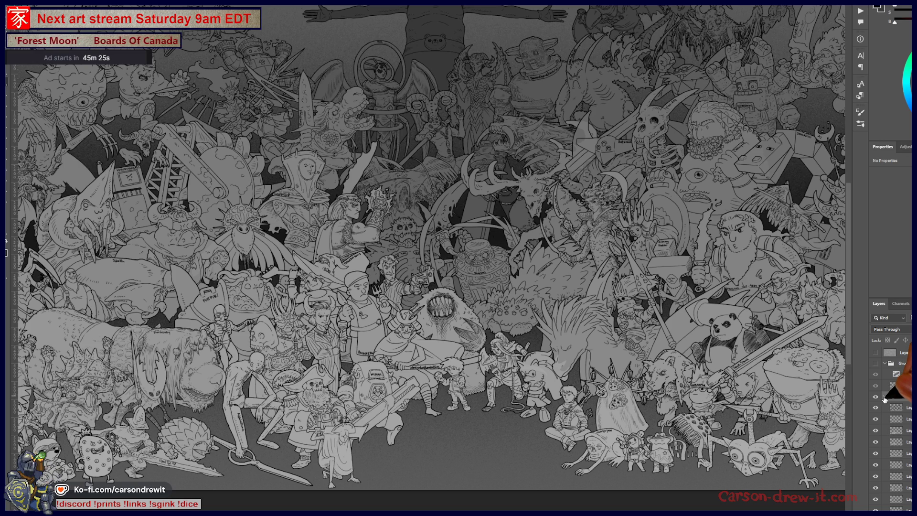
{"action": "left_click", "coordinate": [884, 398]}
Step: Toggle group visibility so the white line-art version shows instead of the grey
{"action": "left_click", "coordinate": [876, 397]}
{"action": "left_click", "coordinate": [876, 406]}
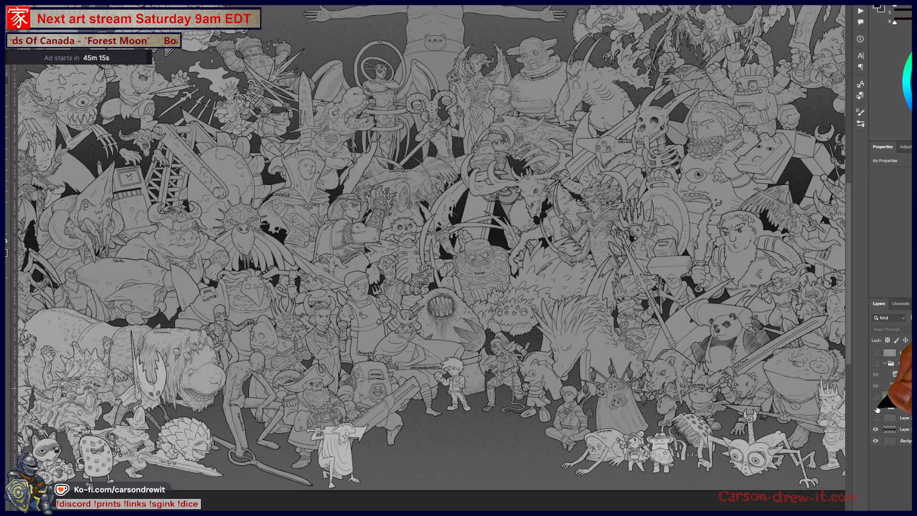
{"action": "left_click", "coordinate": [877, 410]}
{"action": "scroll", "coordinate": [904, 420], "scroll_direction": "up", "scroll_amount": 2}
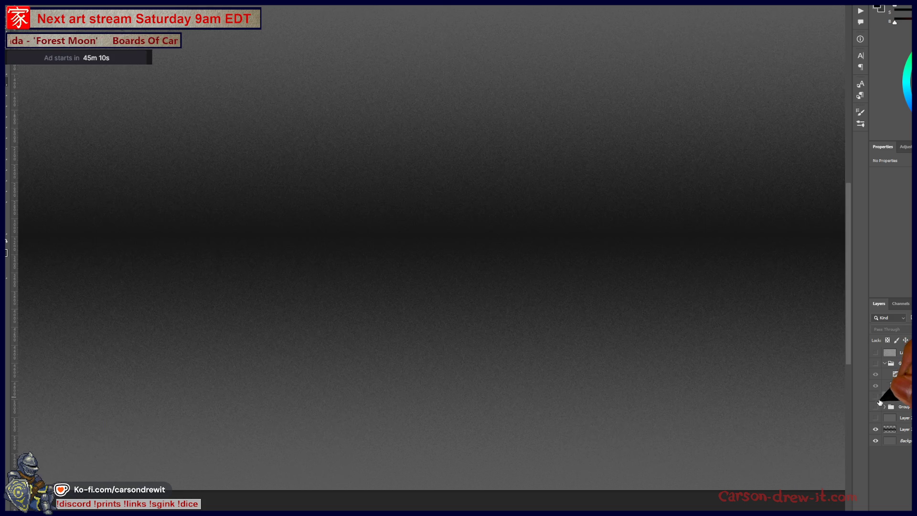
{"action": "left_click", "coordinate": [885, 397]}
{"action": "left_click", "coordinate": [885, 407]}
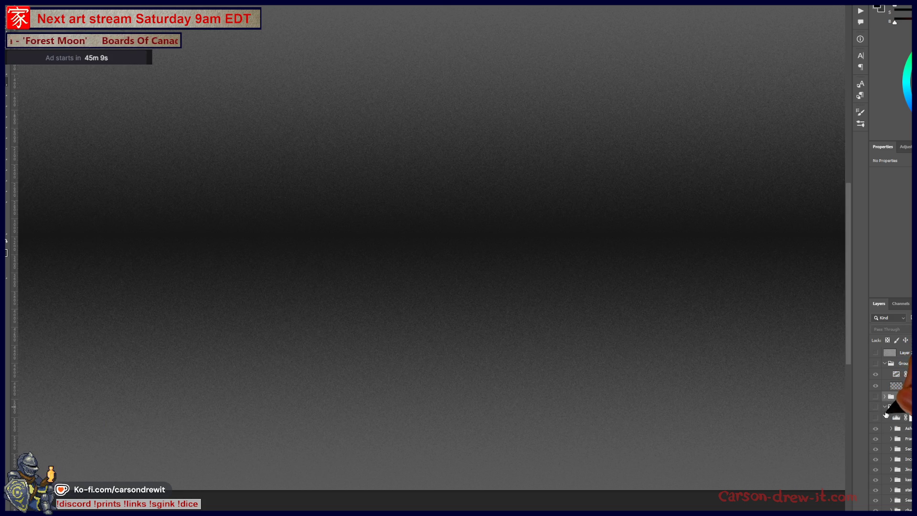
{"action": "left_click", "coordinate": [877, 418]}
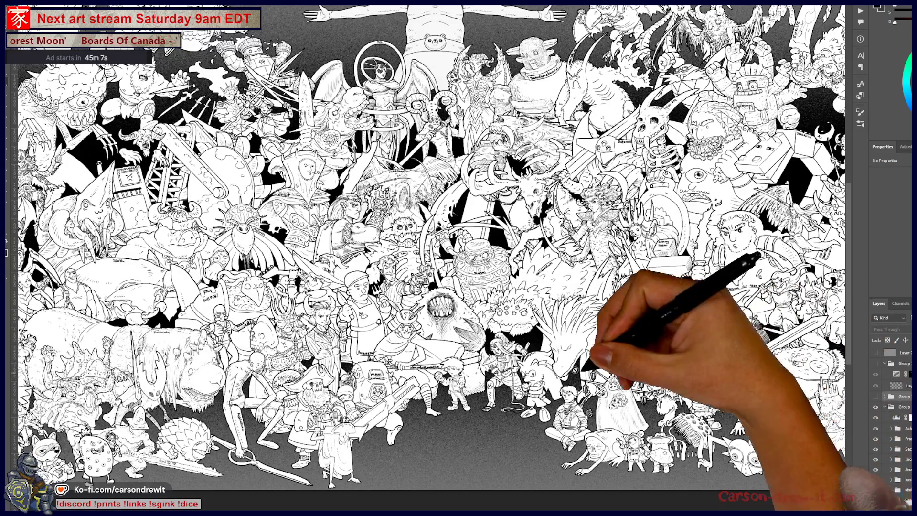
Step: Hide the gradient layer and fill the backdrop layer with white (ffffff) behind the line art
{"action": "scroll", "coordinate": [496, 272], "scroll_direction": "down", "scroll_amount": 10}
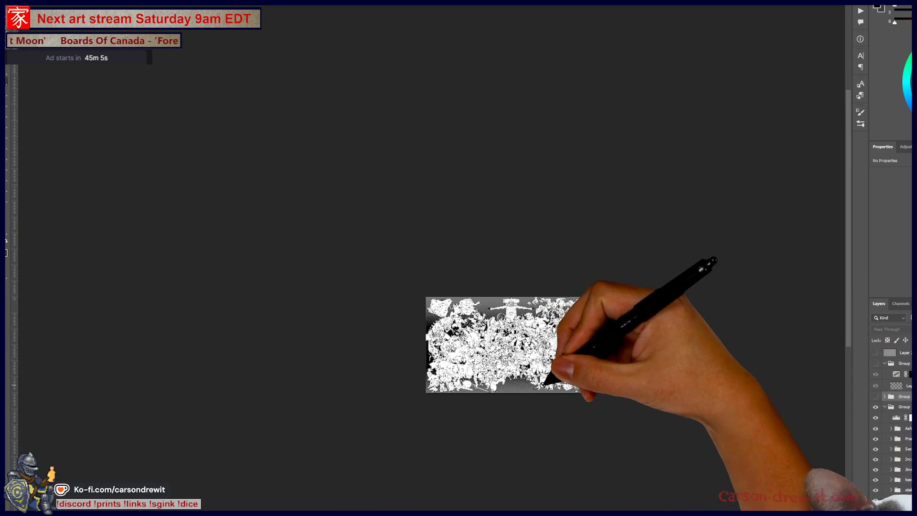
{"action": "left_click_drag", "start_coordinate": [519, 282], "coordinate": [492, 250]}
{"action": "scroll", "coordinate": [890, 406], "scroll_direction": "down", "scroll_amount": 5}
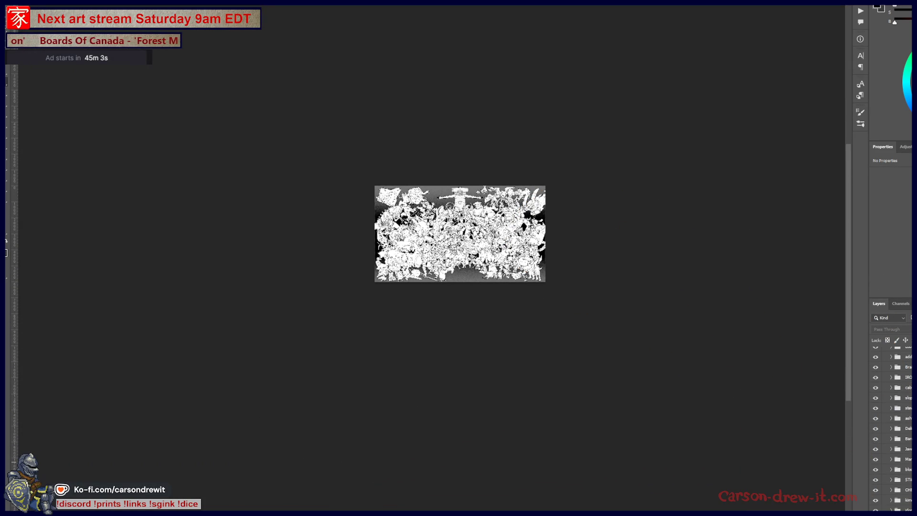
{"action": "scroll", "coordinate": [891, 425], "scroll_direction": "down", "scroll_amount": 5}
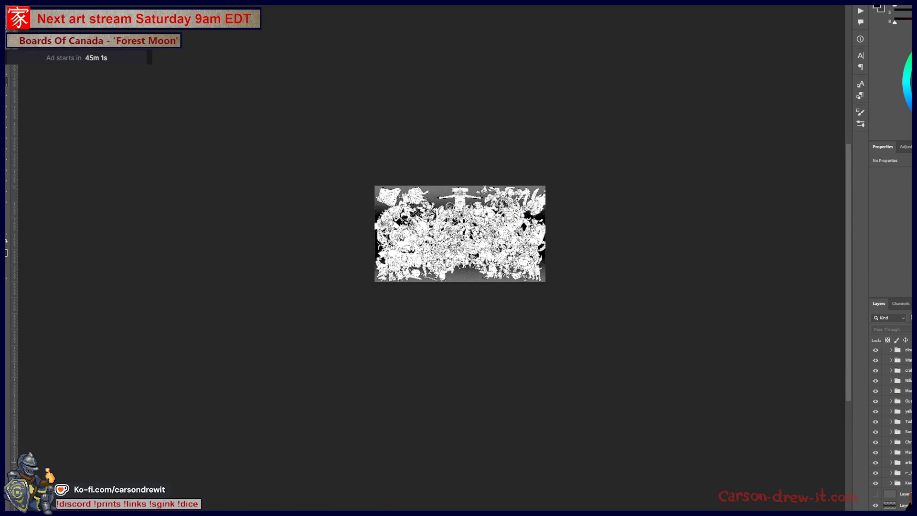
{"action": "left_click", "coordinate": [875, 505]}
{"action": "left_click", "coordinate": [898, 505]}
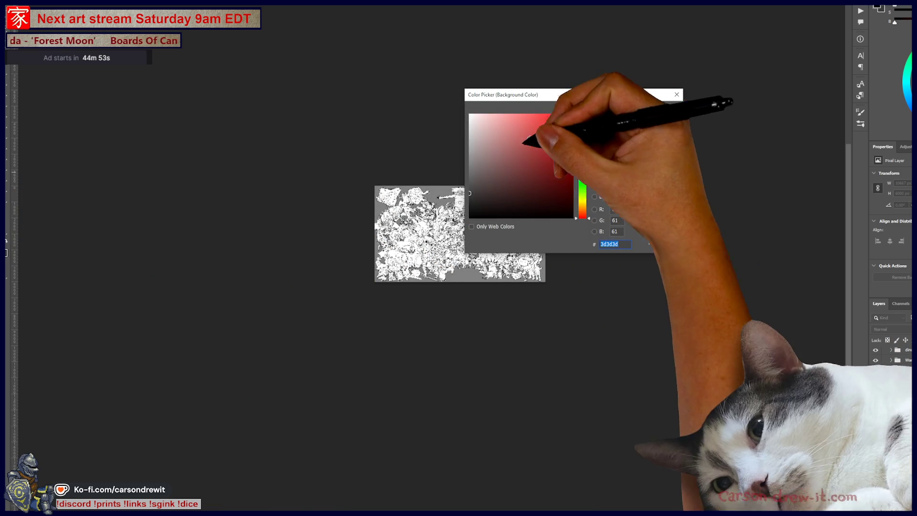
{"action": "left_click", "coordinate": [470, 115]}
{"action": "left_click", "coordinate": [648, 111]}
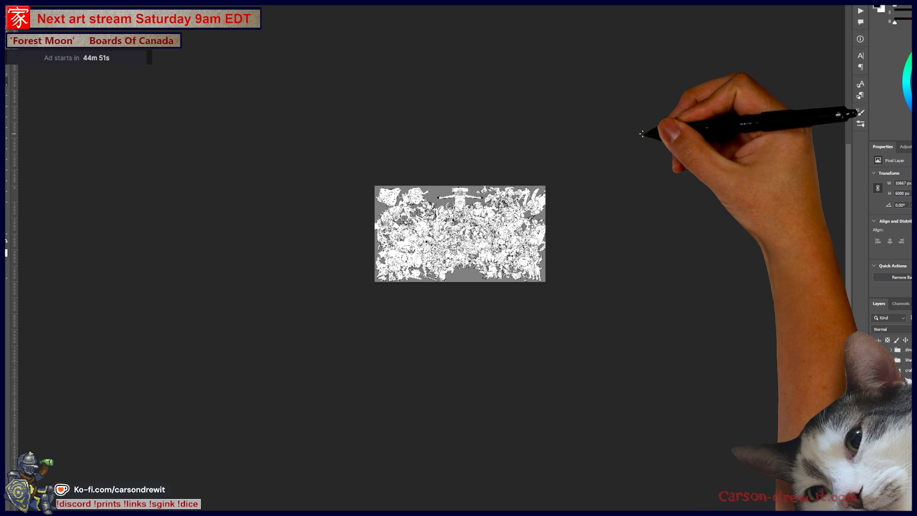
{"action": "key", "text": "ctrl+BackSpace"}
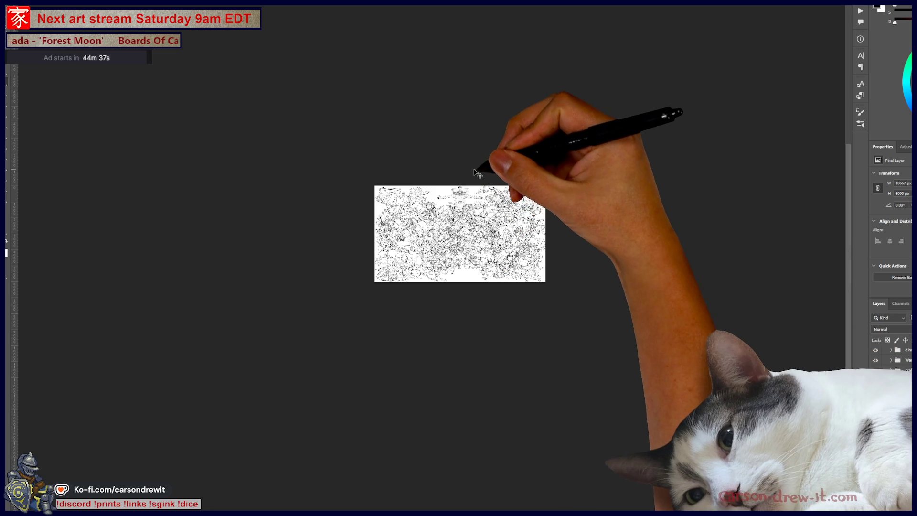
Step: Save a PNG copy named Streamaversary2025-ColouringPage_White.png with default PNG options
{"action": "key", "text": "ctrl+shift+s"}
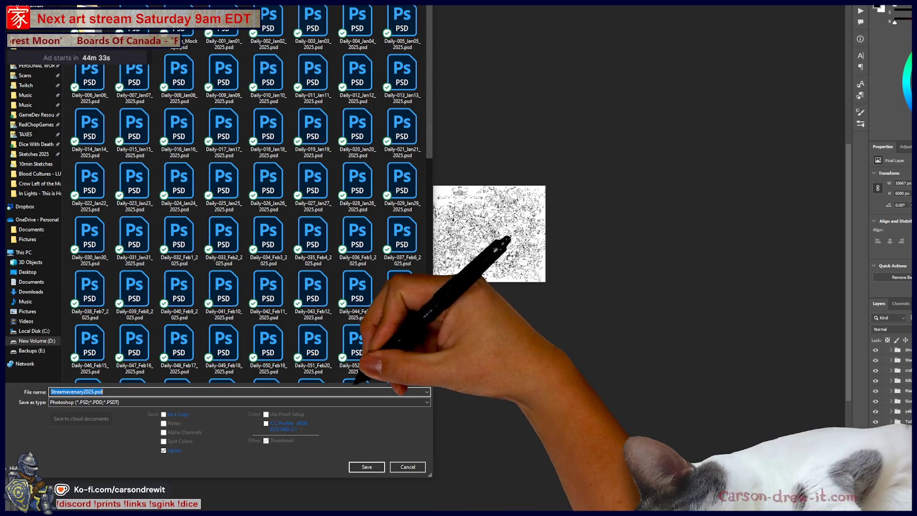
{"action": "left_click", "coordinate": [124, 402]}
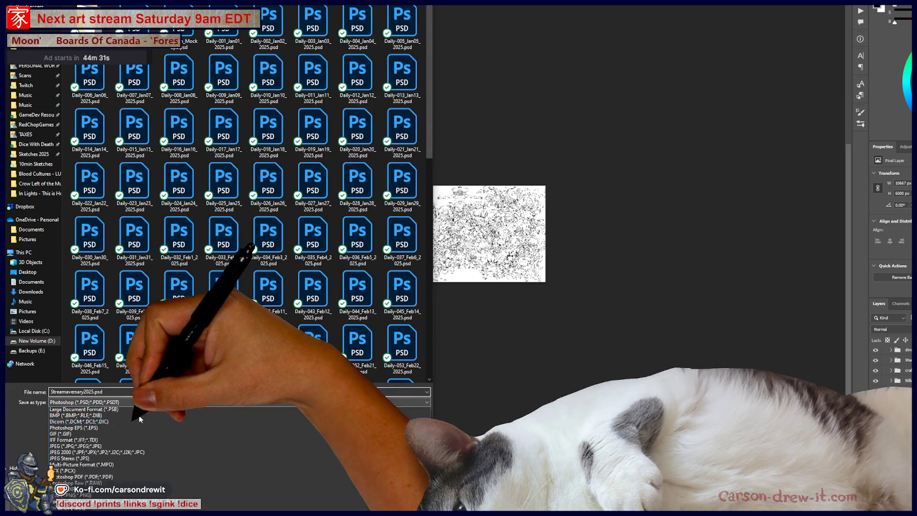
{"action": "left_click", "coordinate": [95, 502]}
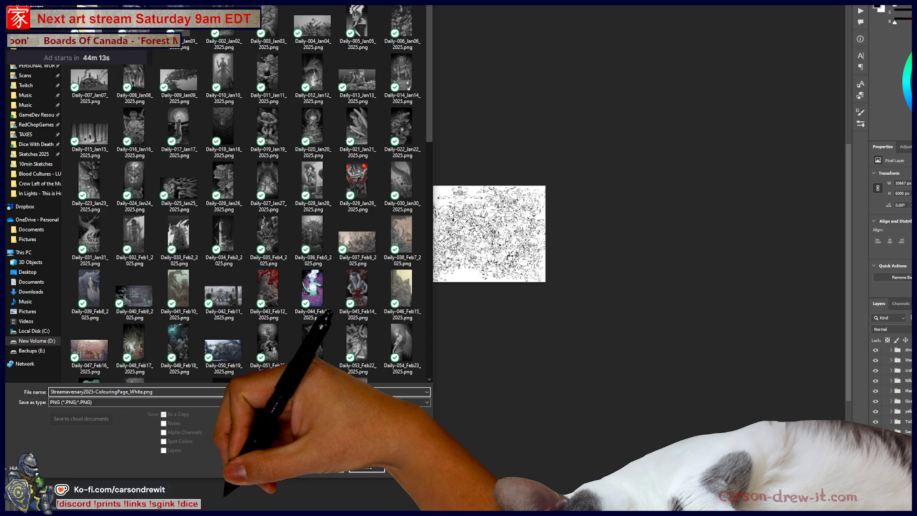
{"action": "key", "text": "Return"}
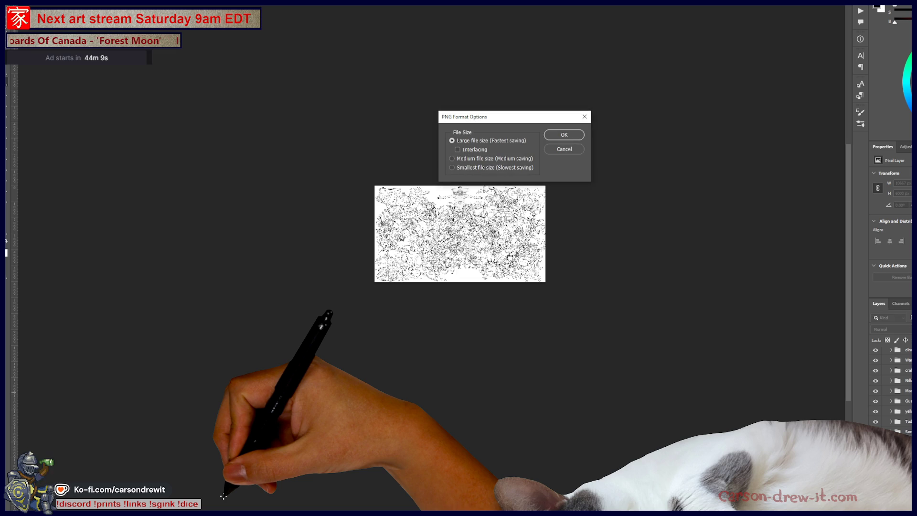
{"action": "key", "text": "Return"}
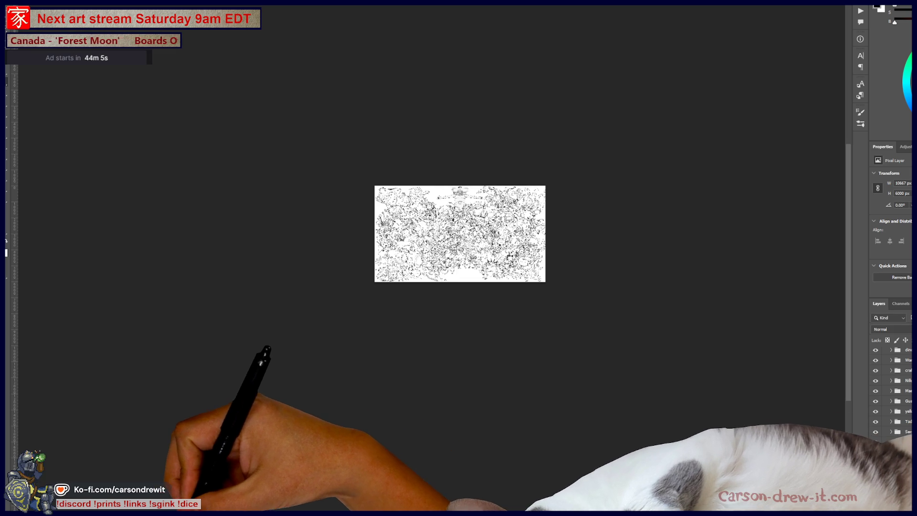
{"action": "left_click", "coordinate": [188, 480]}
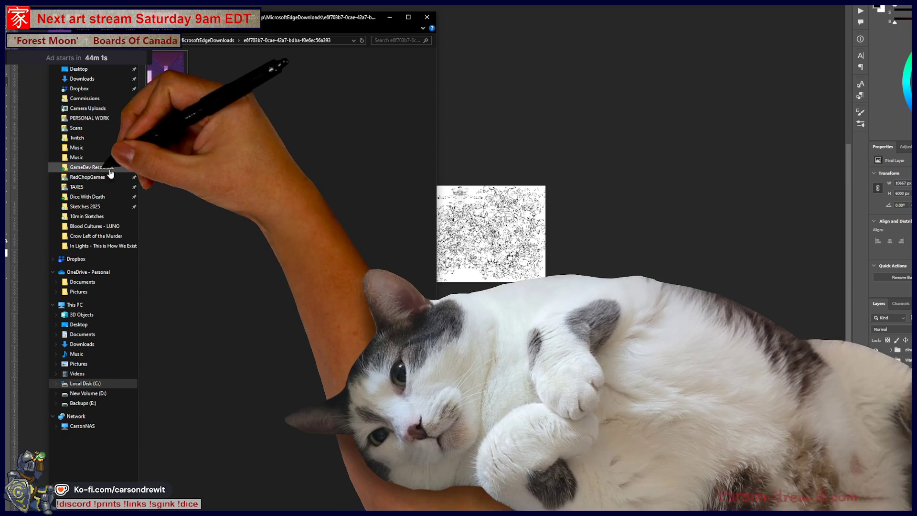
Step: Copy the Dropbox link for the Streamaversary2025 colouring-page PNG in Sketches 2025
{"action": "left_click", "coordinate": [86, 206]}
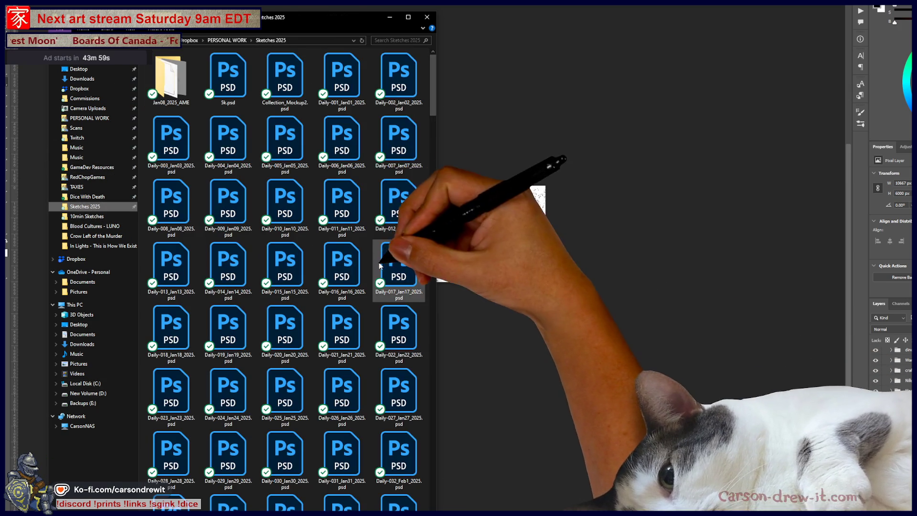
{"action": "mouse_move", "coordinate": [430, 100]}
{"action": "left_mouse_down"}
{"action": "mouse_move", "coordinate": [433, 482]}
{"action": "mouse_move", "coordinate": [433, 96]}
{"action": "left_mouse_up"}
{"action": "left_click", "coordinate": [433, 490]}
{"action": "left_click", "coordinate": [284, 486]}
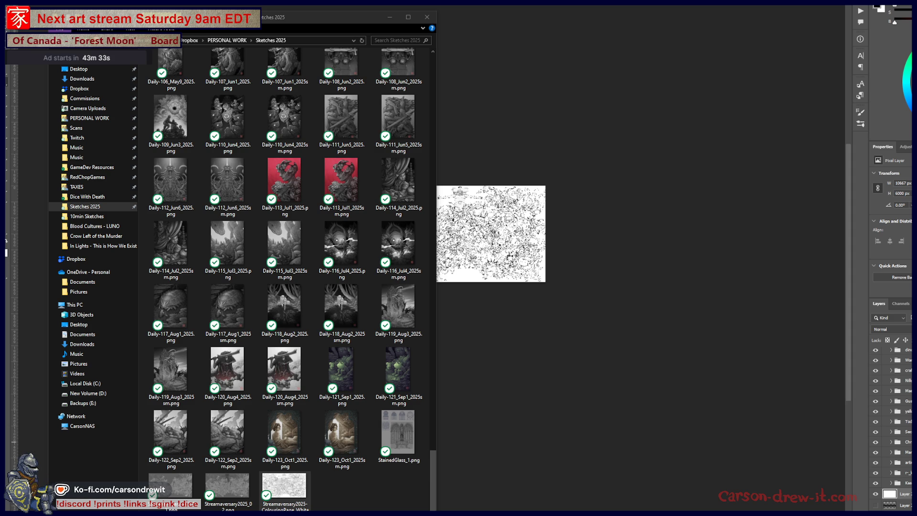
{"action": "left_click", "coordinate": [293, 491]}
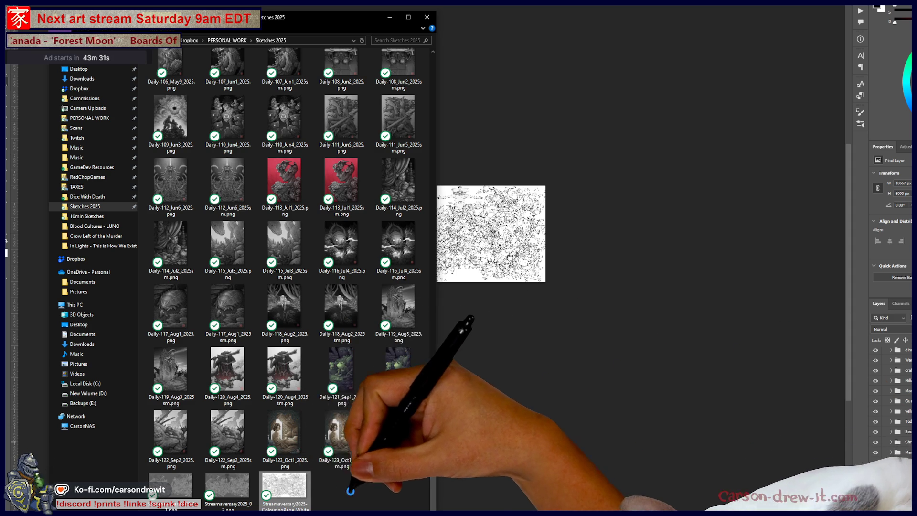
{"action": "right_click", "coordinate": [292, 491]}
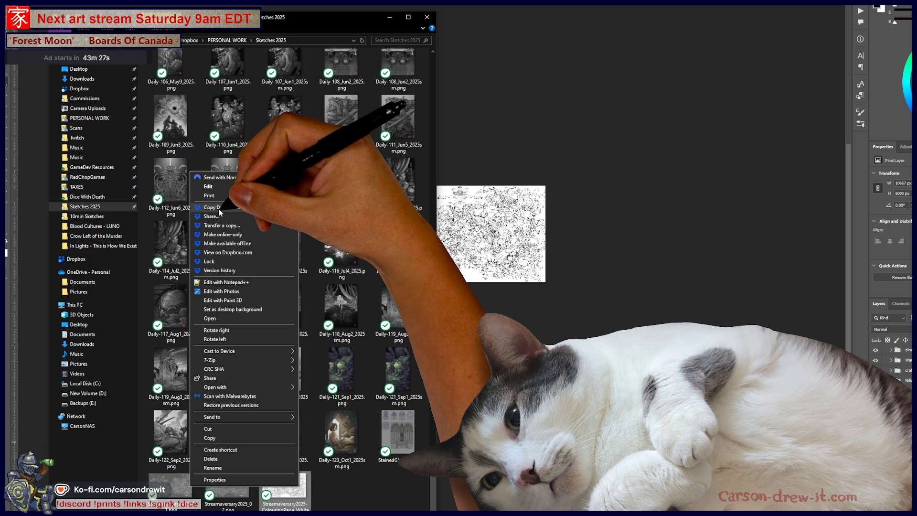
{"action": "left_click", "coordinate": [220, 208]}
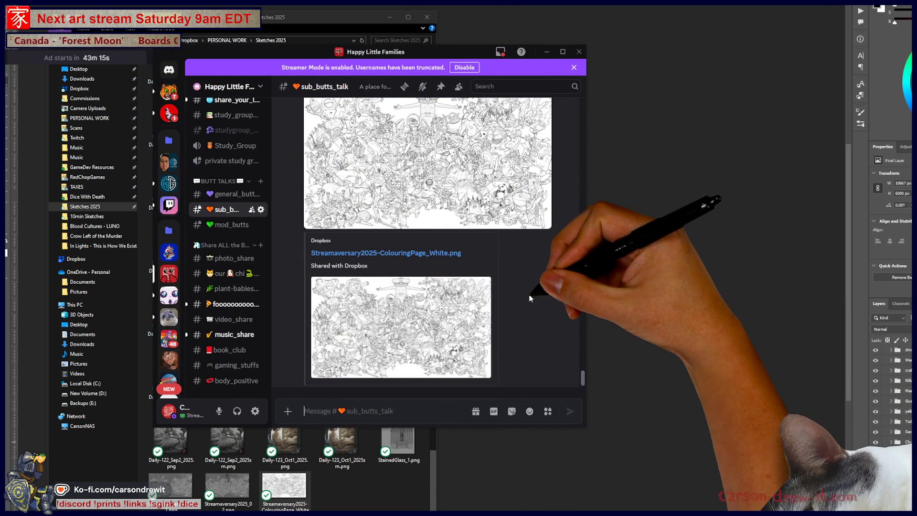
Step: View the posted colouring-page image enlarged in Discord, then return to Photoshop
{"action": "scroll", "coordinate": [492, 334], "scroll_direction": "up", "scroll_amount": 3}
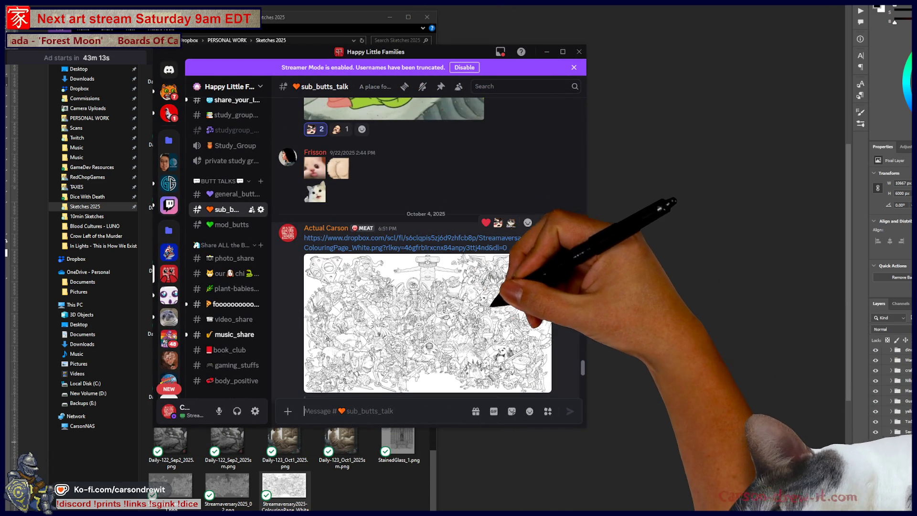
{"action": "left_click", "coordinate": [438, 302]}
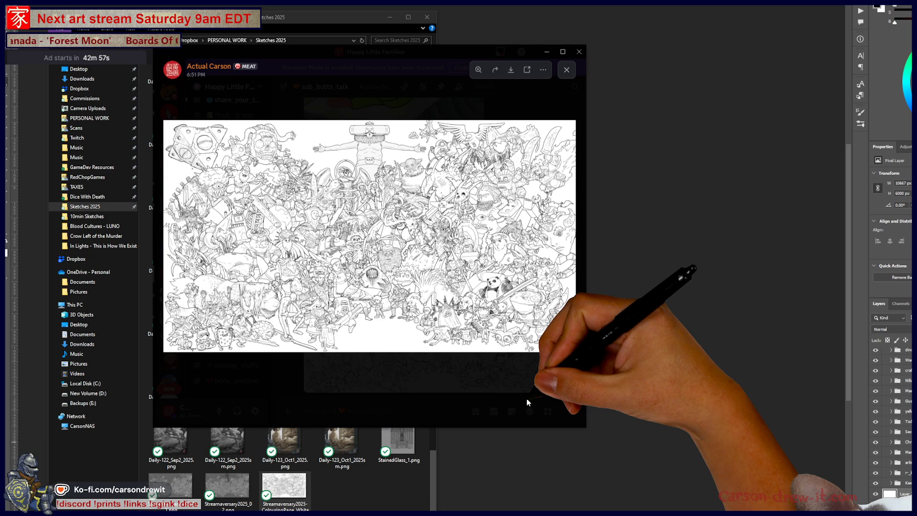
{"action": "left_click", "coordinate": [527, 399]}
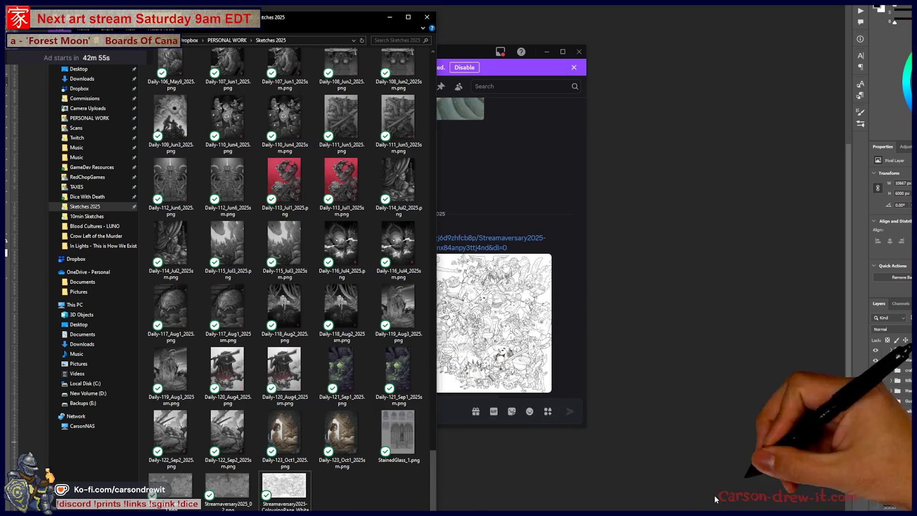
{"action": "left_click", "coordinate": [678, 360]}
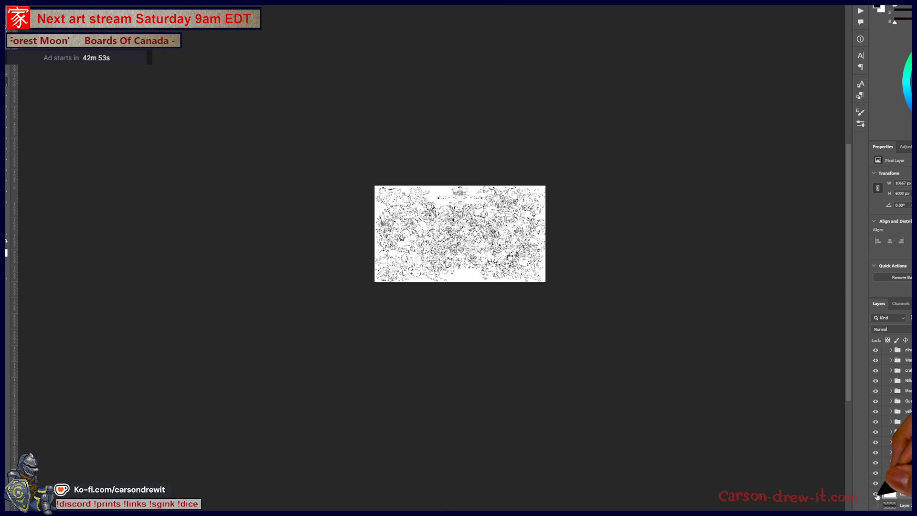
Step: Hide the gradient group, show the white background layer and expand the lower artwork group
{"action": "left_click", "coordinate": [876, 494]}
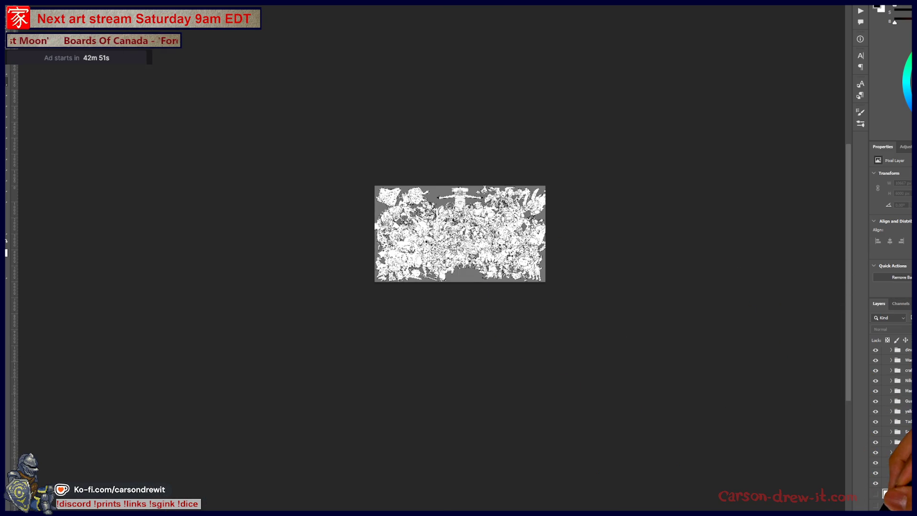
{"action": "scroll", "coordinate": [895, 500], "scroll_direction": "up", "scroll_amount": 3}
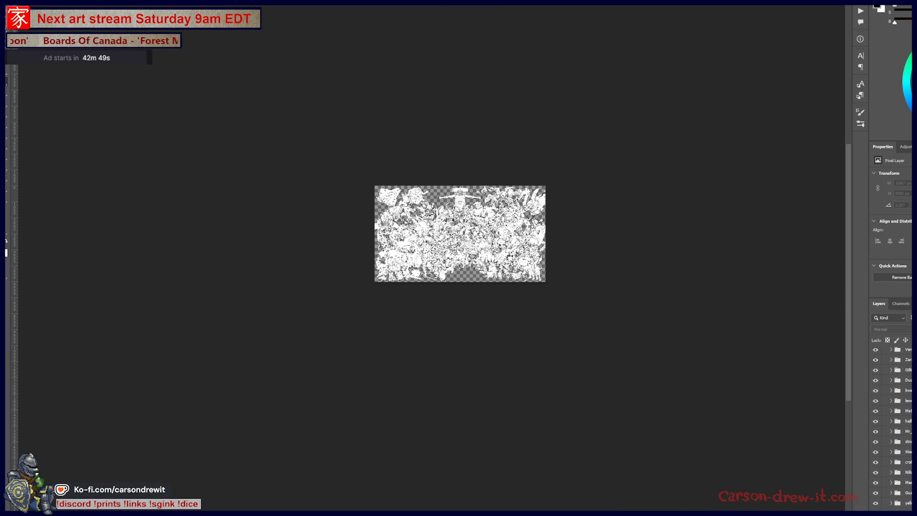
{"action": "scroll", "coordinate": [891, 425], "scroll_direction": "up", "scroll_amount": 4}
{"action": "scroll", "coordinate": [898, 430], "scroll_direction": "up", "scroll_amount": 5}
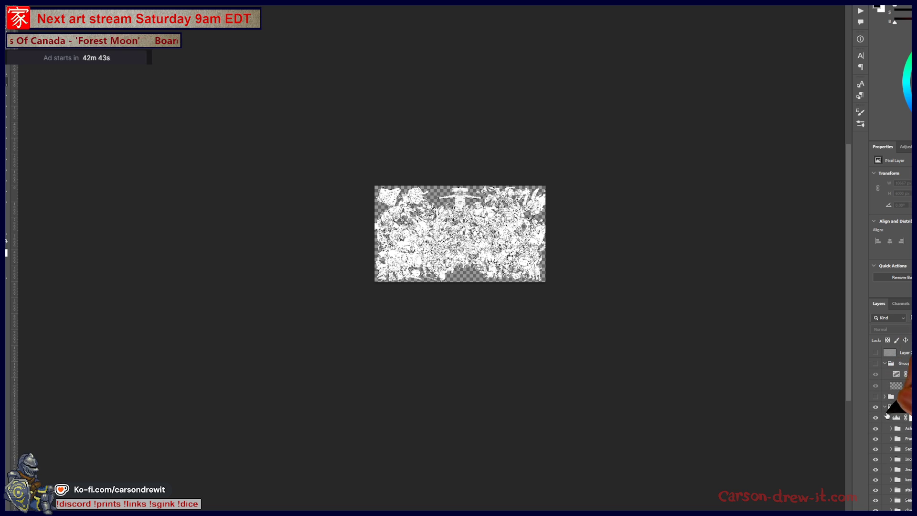
{"action": "left_click", "coordinate": [885, 407]}
{"action": "left_click", "coordinate": [875, 407]}
{"action": "left_click", "coordinate": [876, 417]}
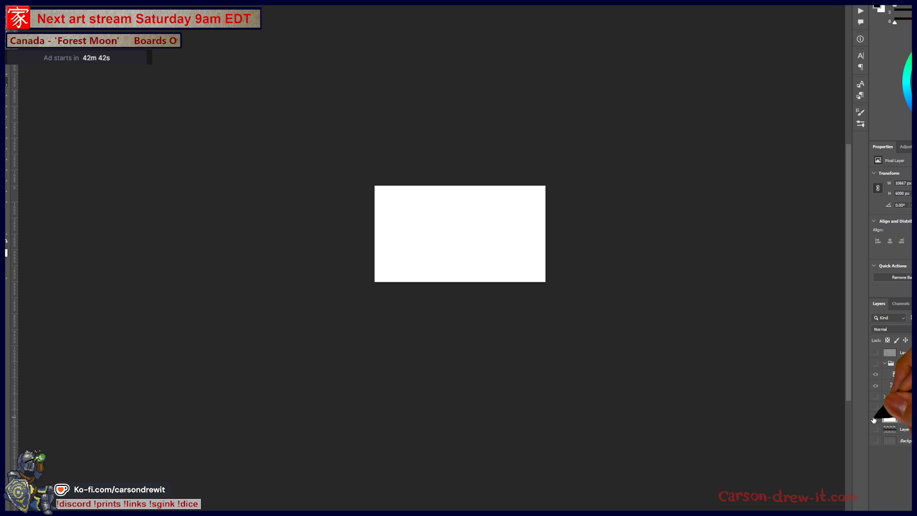
{"action": "left_click", "coordinate": [875, 364]}
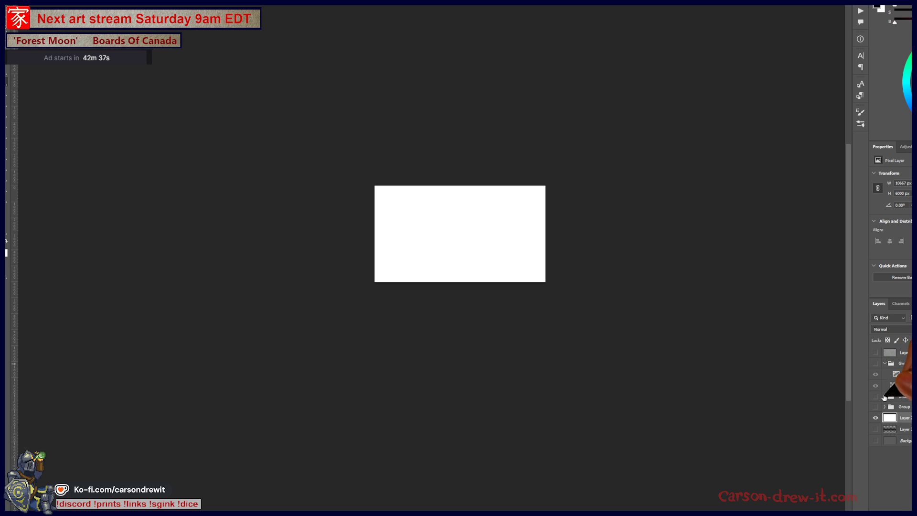
{"action": "left_click", "coordinate": [884, 396]}
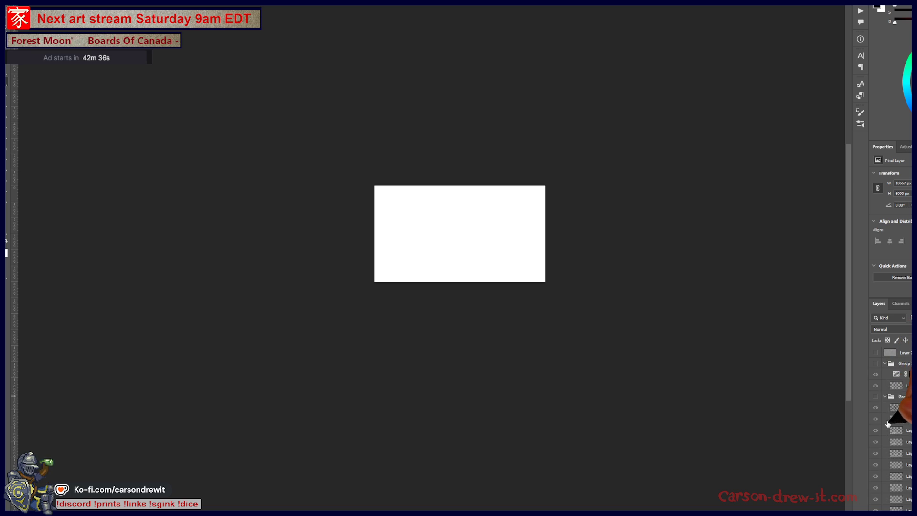
{"action": "left_click", "coordinate": [875, 397]}
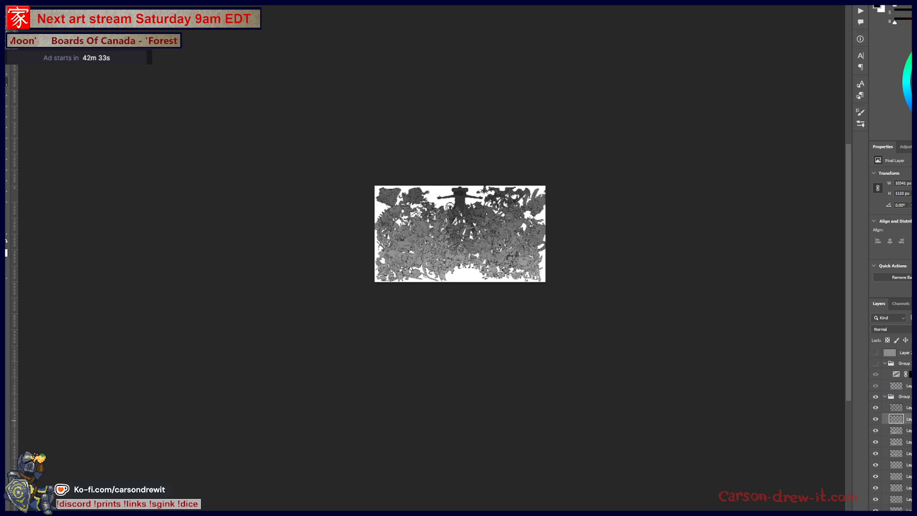
Step: Turn off the dark silhouette fill layers so only black outlines remain
{"action": "scroll", "coordinate": [892, 425], "scroll_direction": "down", "scroll_amount": 5}
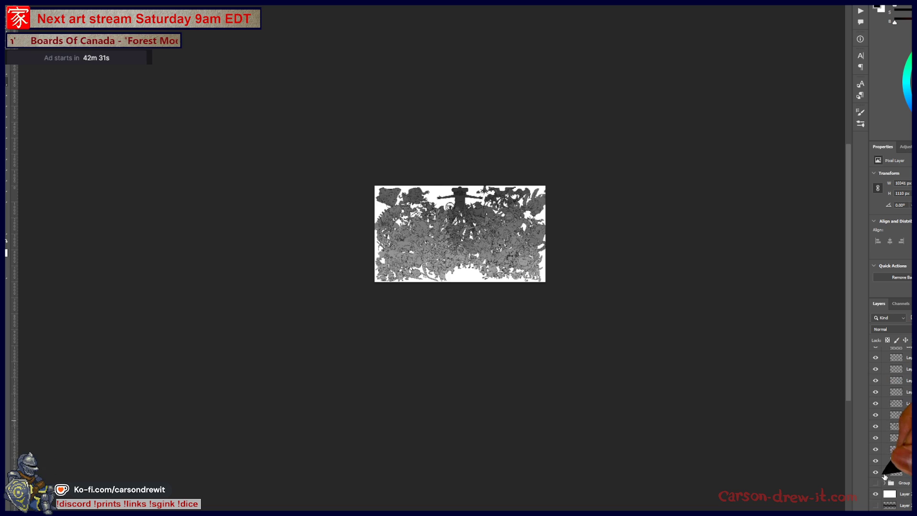
{"action": "left_click", "coordinate": [877, 473]}
{"action": "left_click_drag", "start_coordinate": [875, 357], "coordinate": [876, 476]}
{"action": "left_click", "coordinate": [878, 486]}
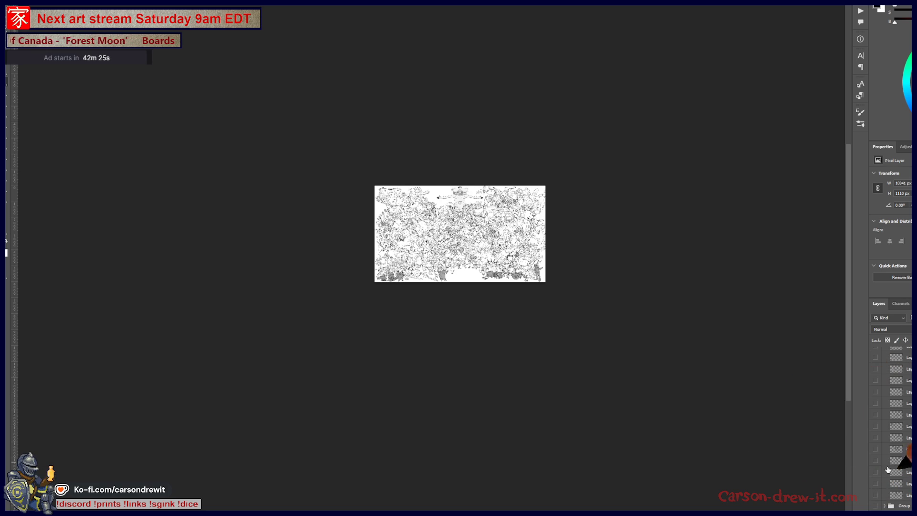
{"action": "scroll", "coordinate": [893, 430], "scroll_direction": "up", "scroll_amount": 3}
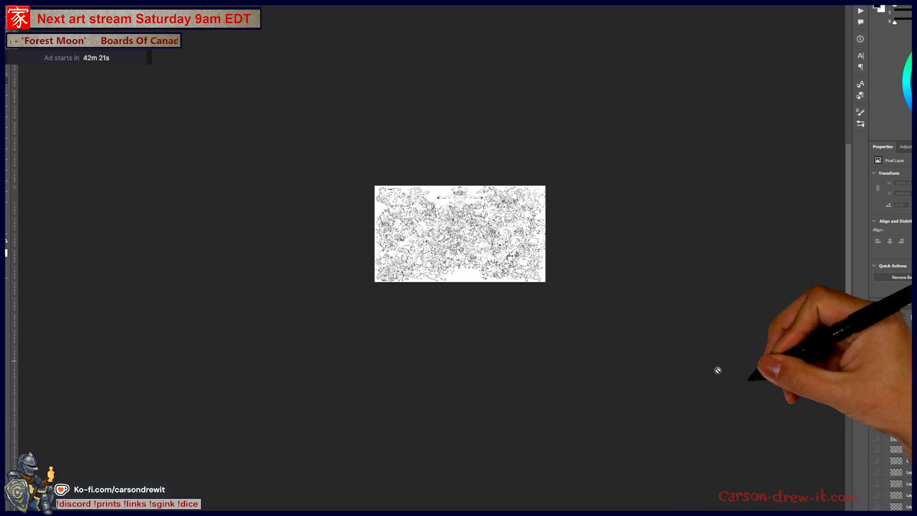
{"action": "left_click_drag", "start_coordinate": [528, 277], "coordinate": [528, 277]}
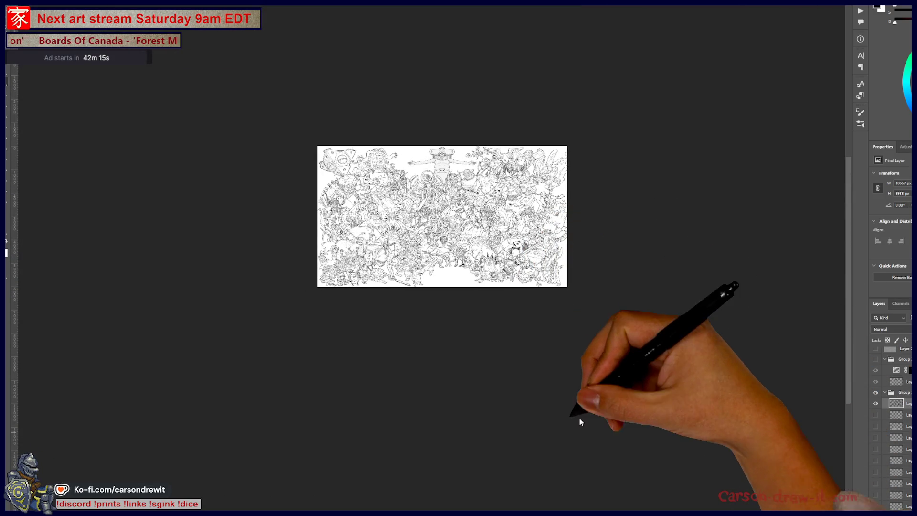
Step: Save the line art as PNG, replacing Streamaversary2025-ColouringPage_White.png
{"action": "key", "text": "ctrl+shift+s"}
{"action": "left_click", "coordinate": [134, 403]}
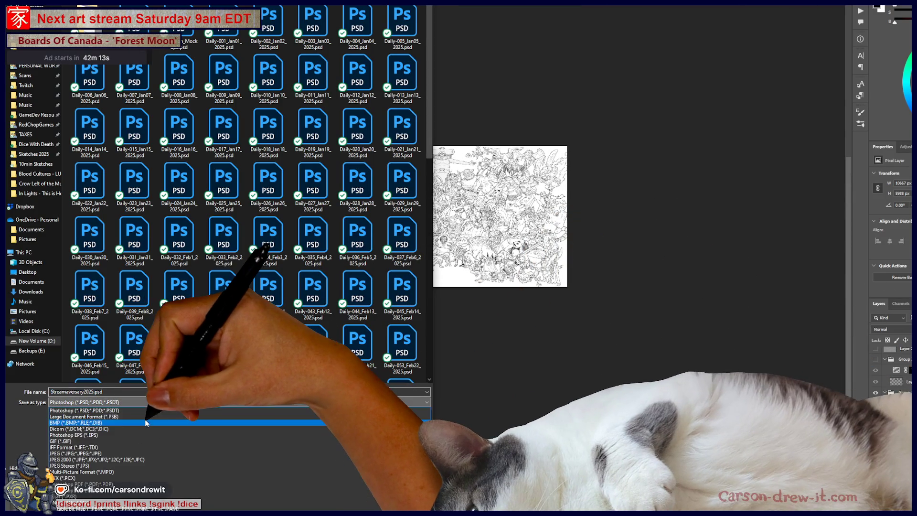
{"action": "left_click", "coordinate": [125, 313]}
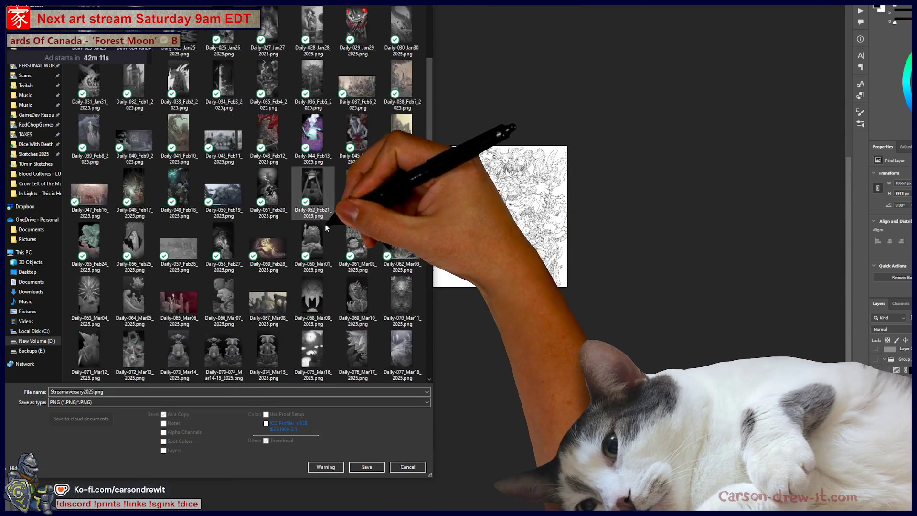
{"action": "scroll", "coordinate": [287, 215], "scroll_direction": "down", "scroll_amount": 10}
{"action": "double_click", "coordinate": [147, 357]}
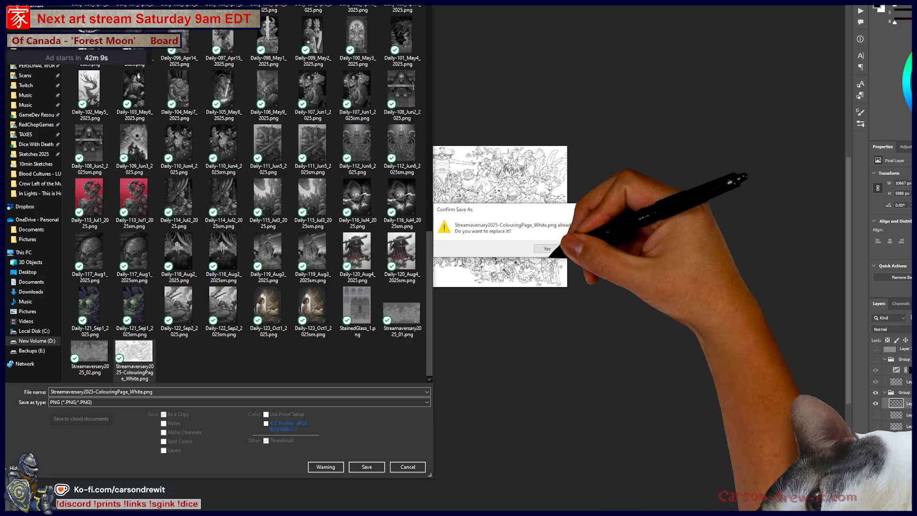
{"action": "left_click", "coordinate": [546, 248]}
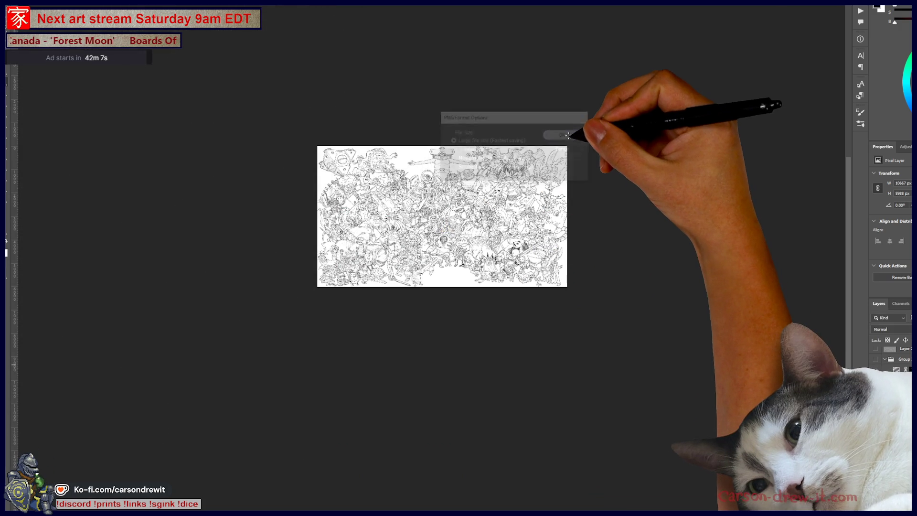
{"action": "left_click", "coordinate": [576, 133]}
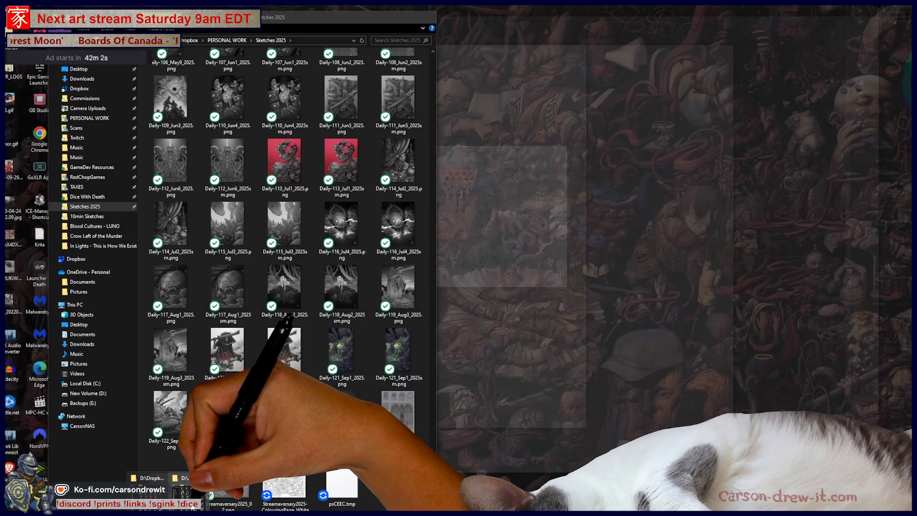
{"action": "left_click", "coordinate": [187, 497]}
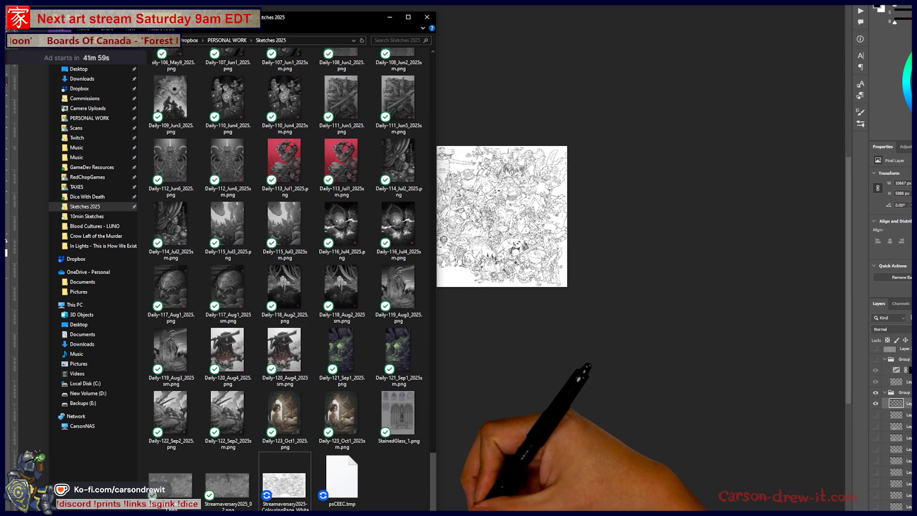
Step: Remove the old image attachment from the Dropbox-link message in Discord
{"action": "key", "text": "alt+Tab"}
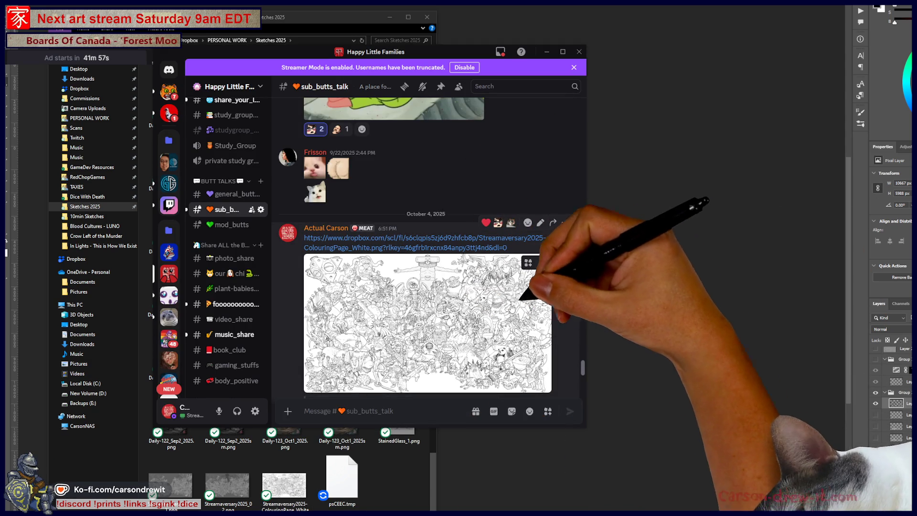
{"action": "left_click", "coordinate": [542, 262]}
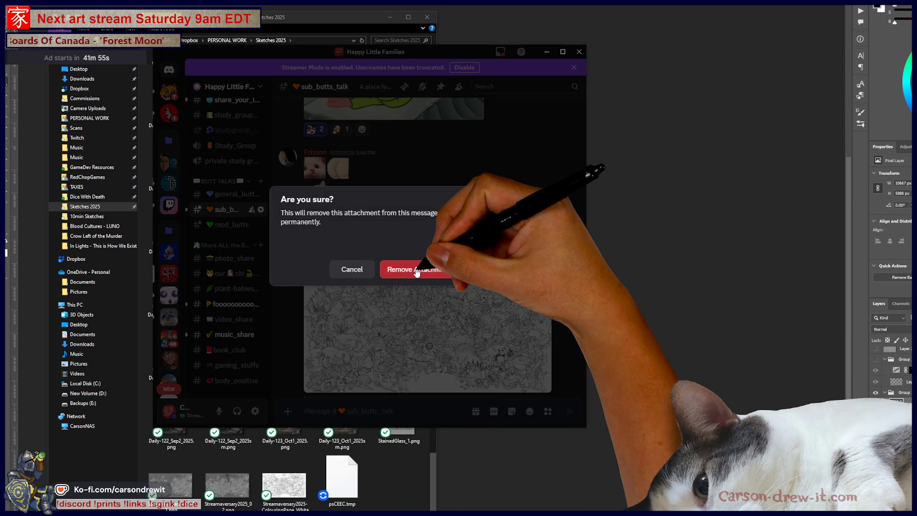
{"action": "left_click", "coordinate": [418, 271]}
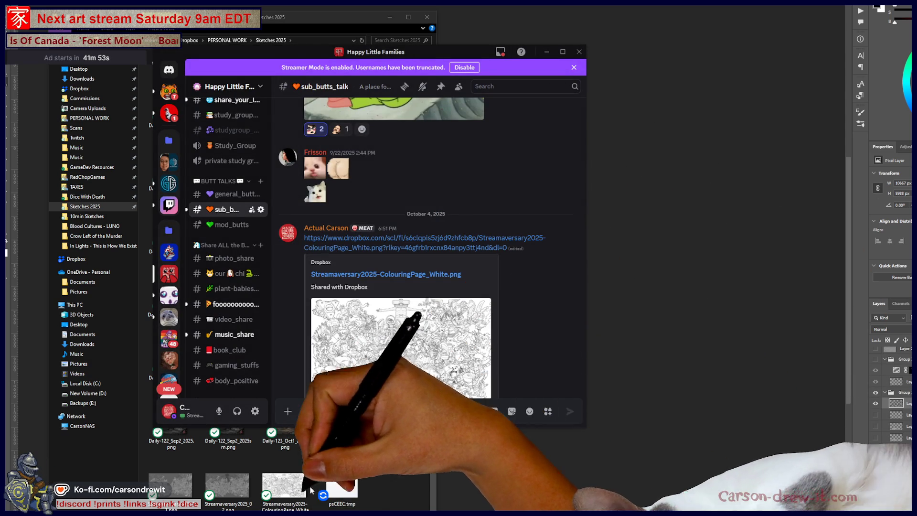
Step: Post the updated colouring-page PNG to #sub_butts_talk and check it full-size
{"action": "left_click", "coordinate": [386, 500]}
{"action": "mouse_move", "coordinate": [285, 485]}
{"action": "left_mouse_down"}
{"action": "mouse_move", "coordinate": [521, 329]}
{"action": "mouse_move", "coordinate": [537, 390]}
{"action": "mouse_move", "coordinate": [463, 321]}
{"action": "left_mouse_up"}
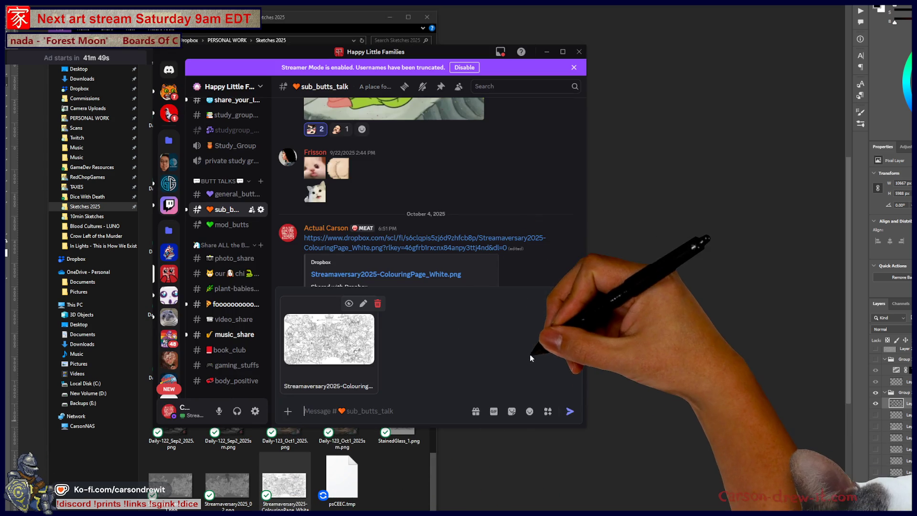
{"action": "left_click", "coordinate": [569, 412]}
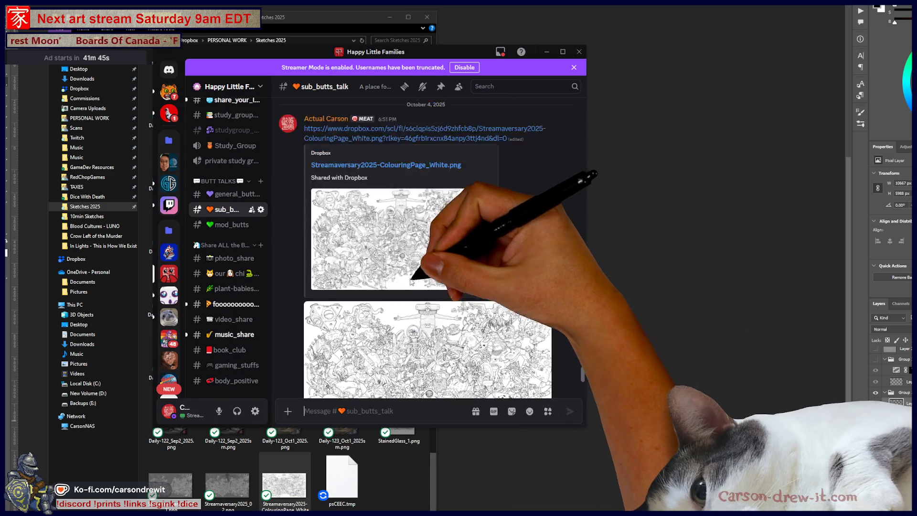
{"action": "left_click", "coordinate": [478, 363]}
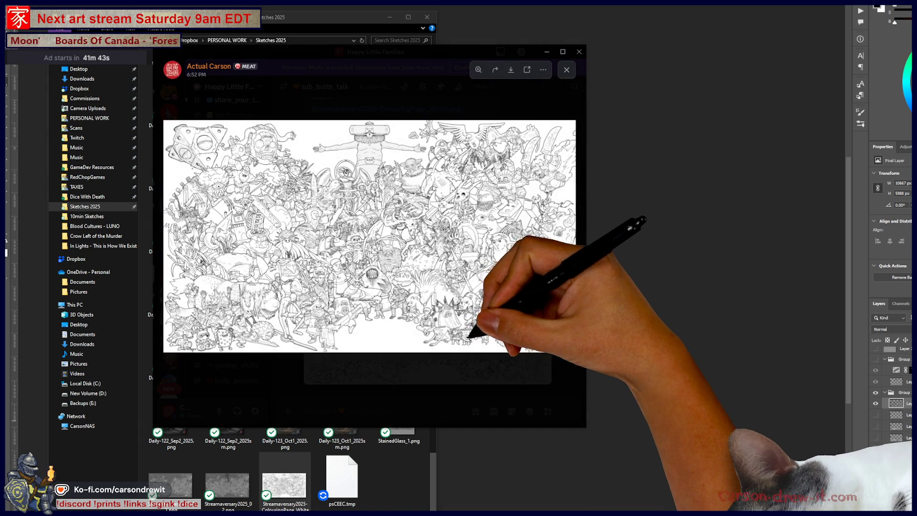
{"action": "key", "text": "Escape"}
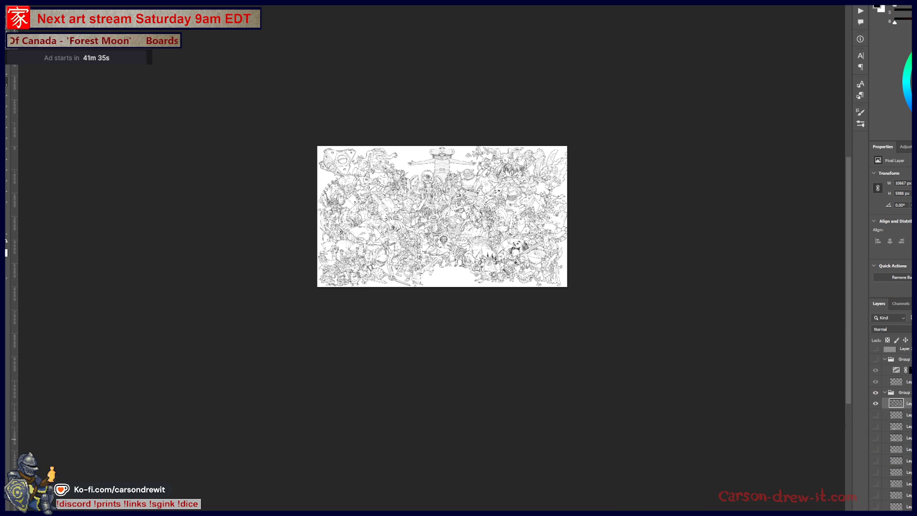
Step: Hide the white background layer to leave the line art on transparency
{"action": "scroll", "coordinate": [893, 420], "scroll_direction": "down", "scroll_amount": 5}
{"action": "left_click", "coordinate": [876, 495]}
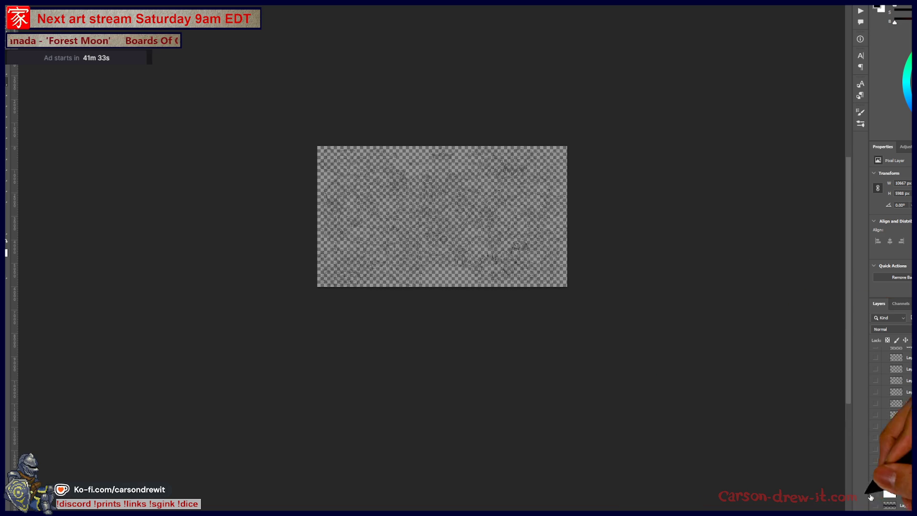
Step: Save a PNG copy named Streamaversary2025-ColouringPage_Transparent.png
{"action": "key", "text": "ctrl+shift+s"}
{"action": "left_click", "coordinate": [110, 402]}
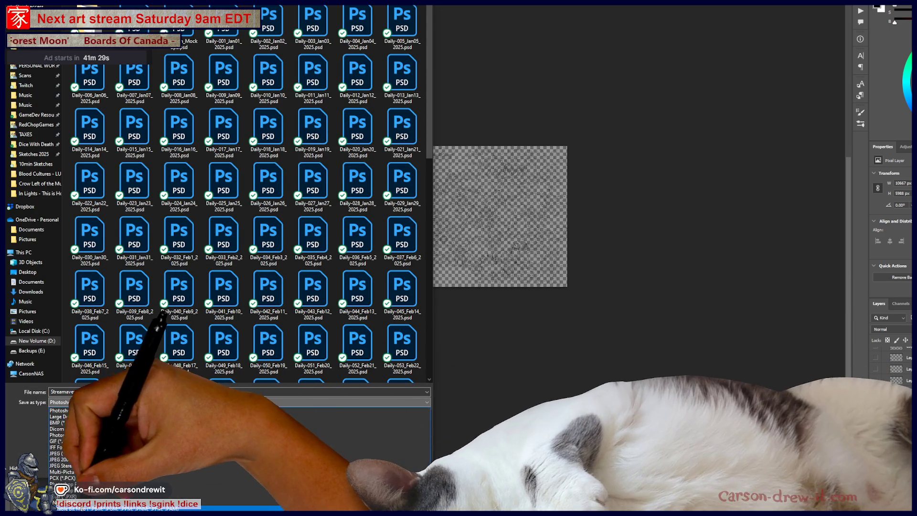
{"action": "left_click", "coordinate": [67, 502]}
{"action": "scroll", "coordinate": [287, 297], "scroll_direction": "down", "scroll_amount": 10}
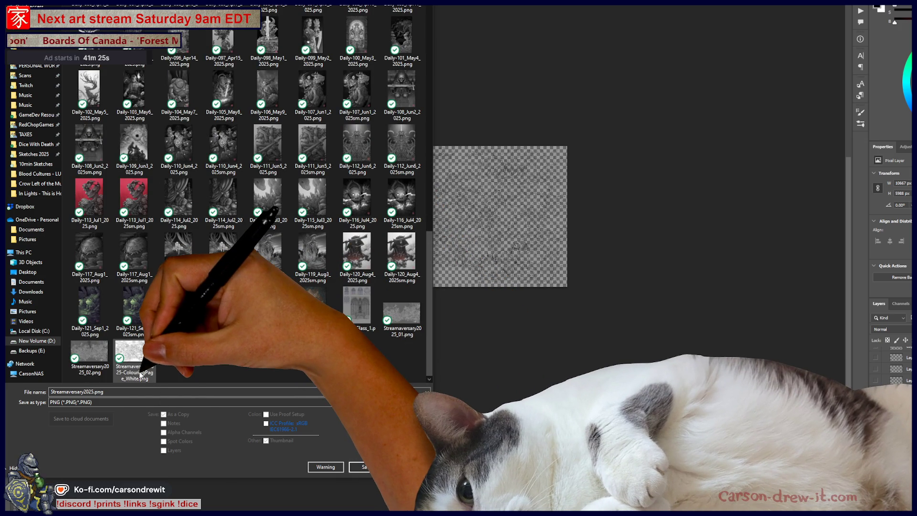
{"action": "left_click", "coordinate": [138, 377]}
{"action": "double_click", "coordinate": [133, 392]}
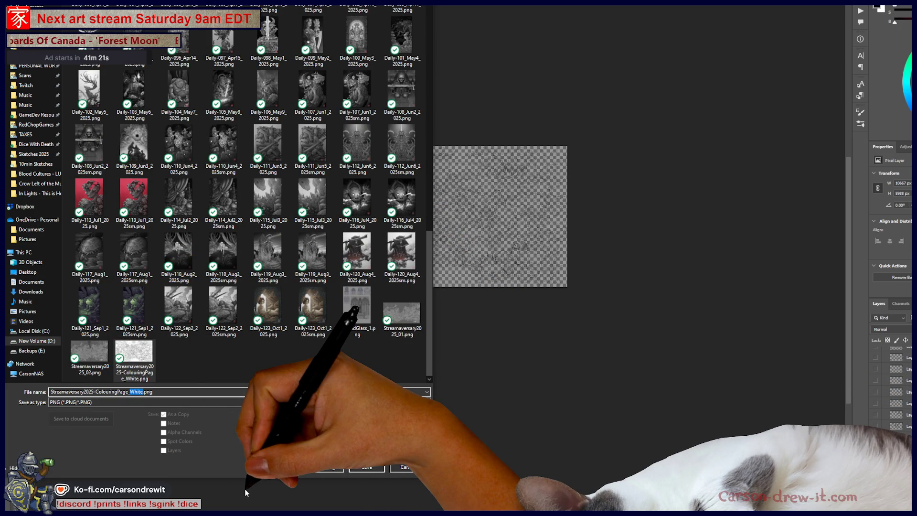
{"action": "type", "text": "Transrent"}
{"action": "key", "text": "Return"}
{"action": "key", "text": "Return"}
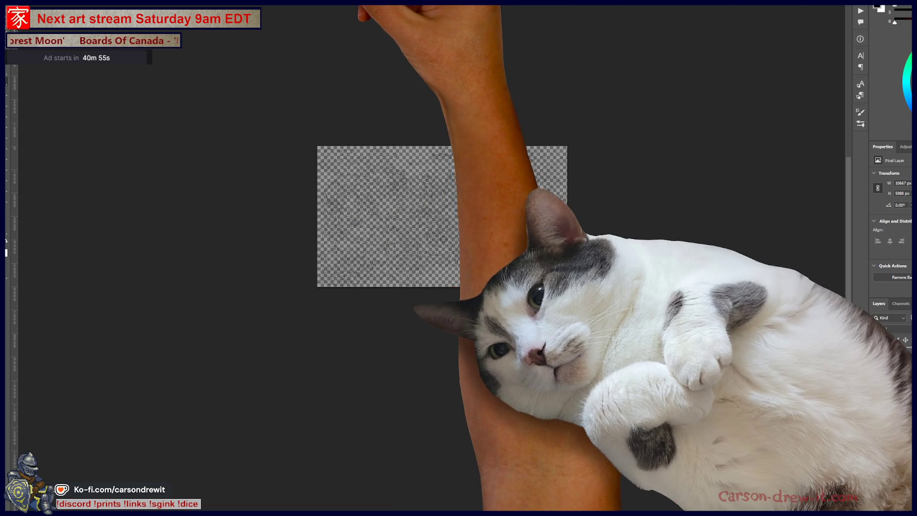
Step: Switch to the moon-and-creature document, fit and zoom it out, then return to Sketches 2025
{"action": "key", "text": "ctrl+Tab"}
{"action": "key", "text": "ctrl+0"}
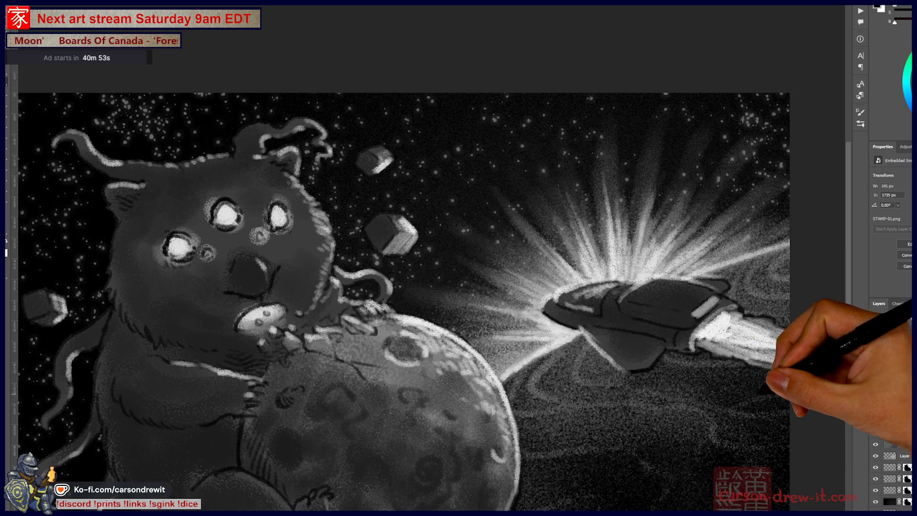
{"action": "key", "text": "ctrl+minus"}
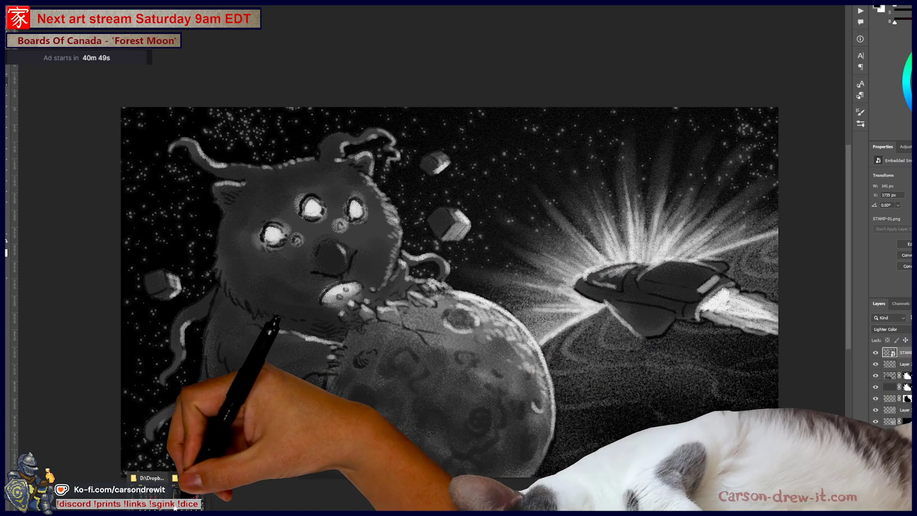
{"action": "key", "text": "alt+Tab"}
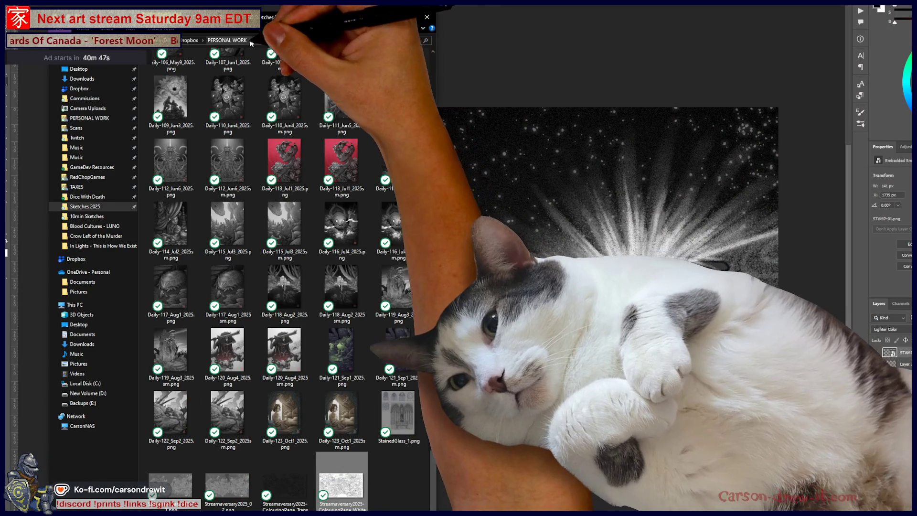
Step: Open PERSONAL WORK > 10min Sketches in File Explorer, then switch via Discord back to Photoshop
{"action": "left_click", "coordinate": [234, 40]}
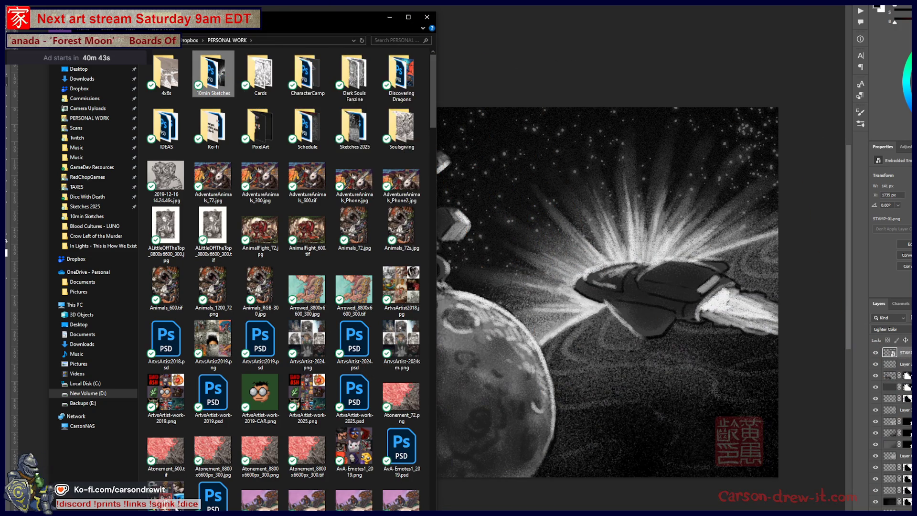
{"action": "double_click", "coordinate": [228, 81]}
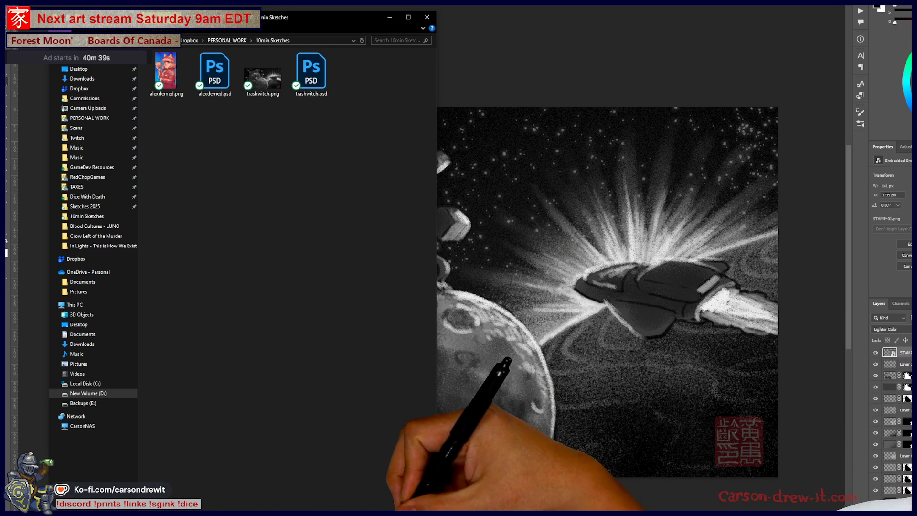
{"action": "key", "text": "alt+Tab"}
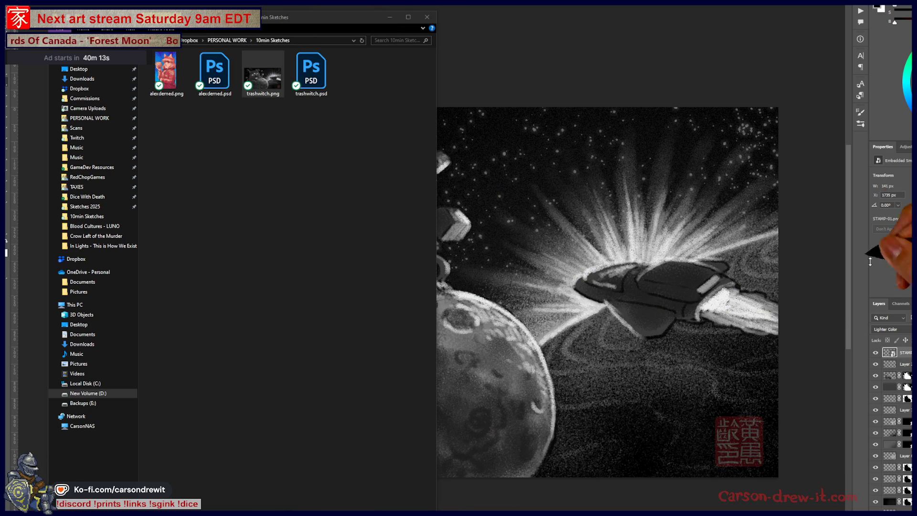
{"action": "left_click", "coordinate": [900, 469]}
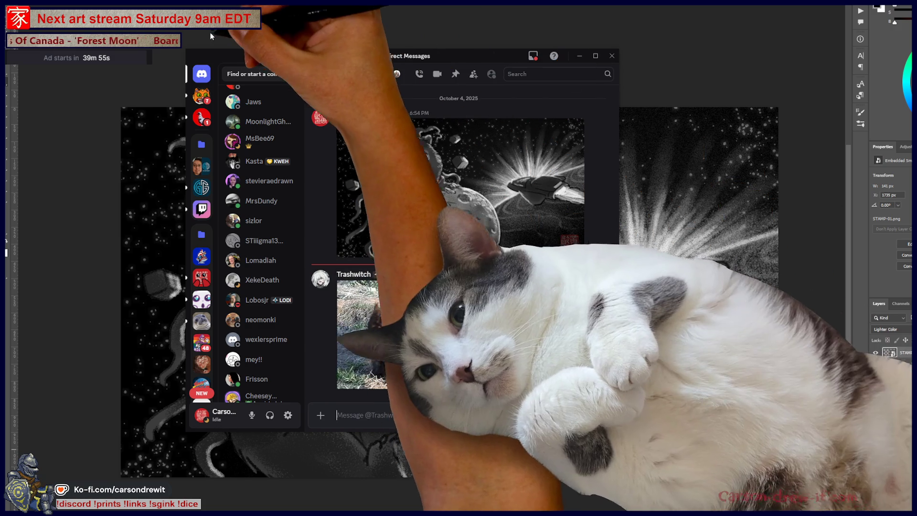
Step: Drag the Discord window over to the right side of the screen
{"action": "left_click_drag", "start_coordinate": [243, 62], "coordinate": [523, 94]}
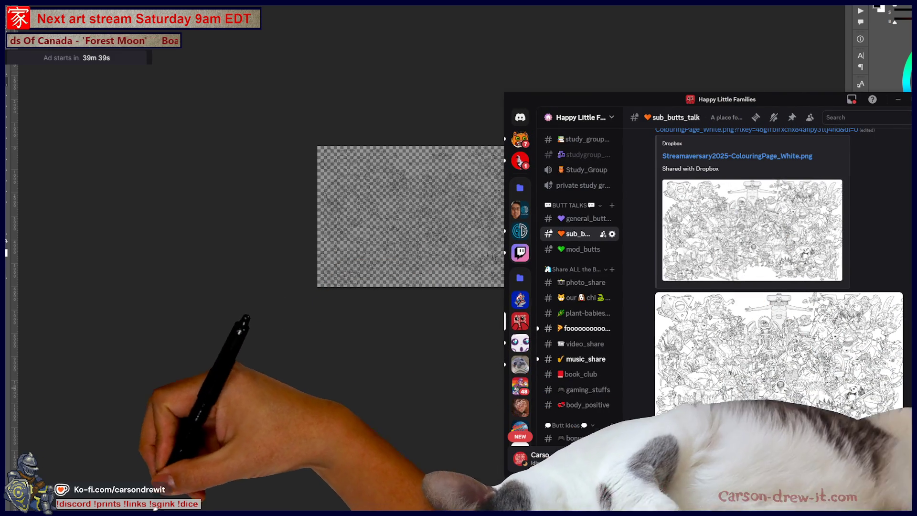
Step: Attach and send the transparent colouring-page PNG to the Discord channel
{"action": "key", "text": "alt+Tab"}
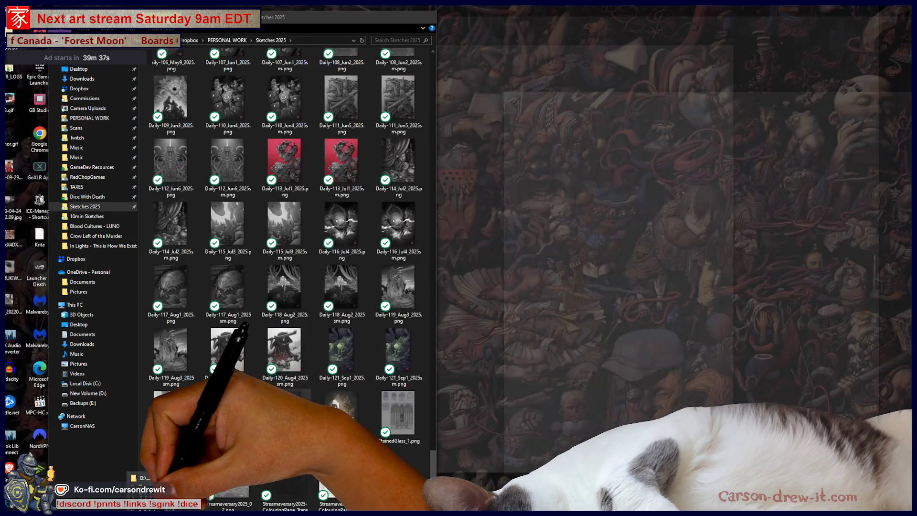
{"action": "mouse_move", "coordinate": [285, 488]}
{"action": "left_mouse_down"}
{"action": "mouse_move", "coordinate": [420, 478]}
{"action": "mouse_move", "coordinate": [712, 407]}
{"action": "mouse_move", "coordinate": [840, 437]}
{"action": "left_mouse_up"}
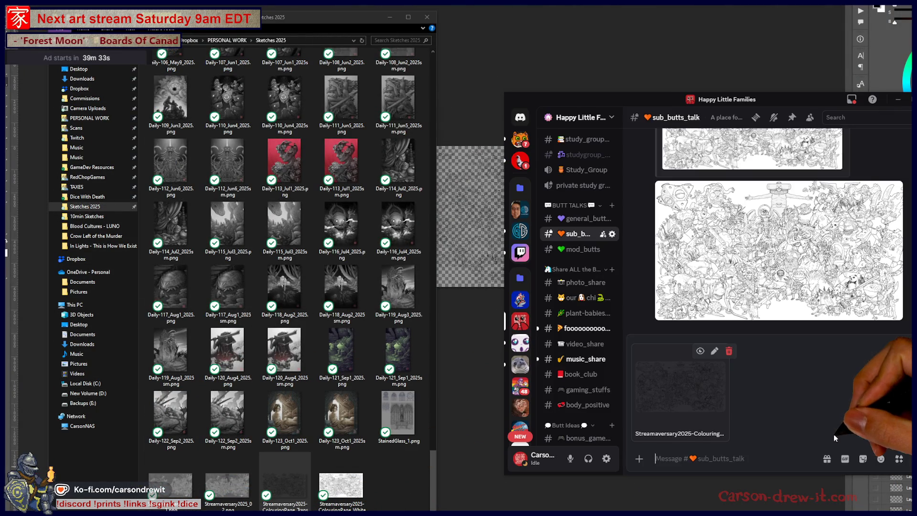
{"action": "key", "text": "Return"}
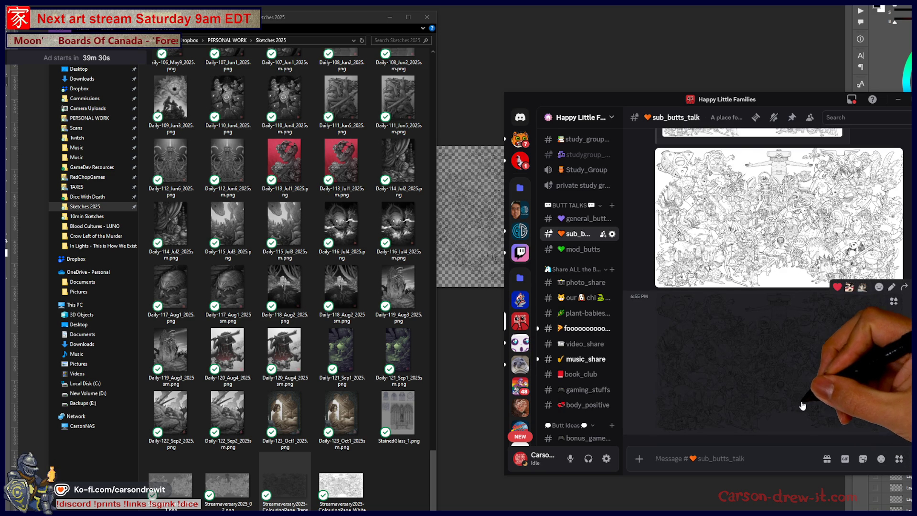
Step: Post a message with the Dropbox share link for Streamaversary2025-ColouringPage_Transparent.png
{"action": "right_click", "coordinate": [298, 490]}
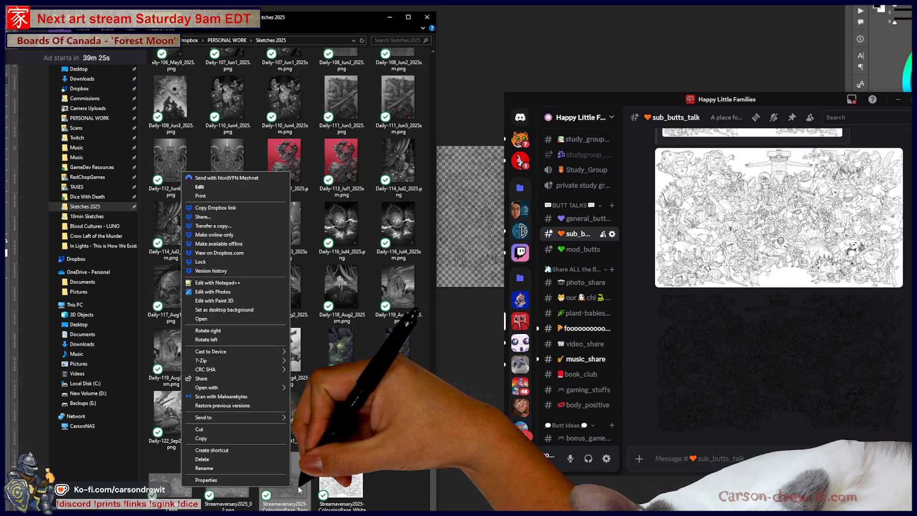
{"action": "left_click", "coordinate": [215, 208]}
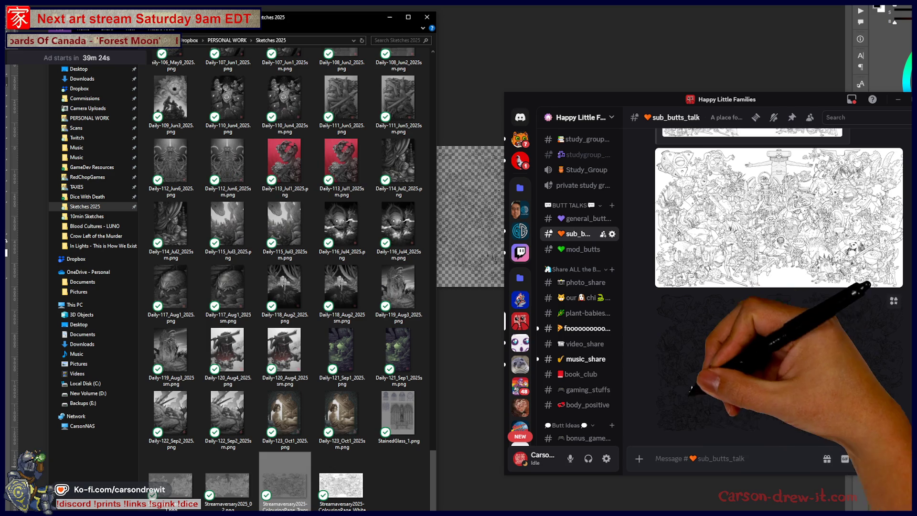
{"action": "left_click", "coordinate": [718, 456]}
{"action": "type", "text": "to the transparen"}
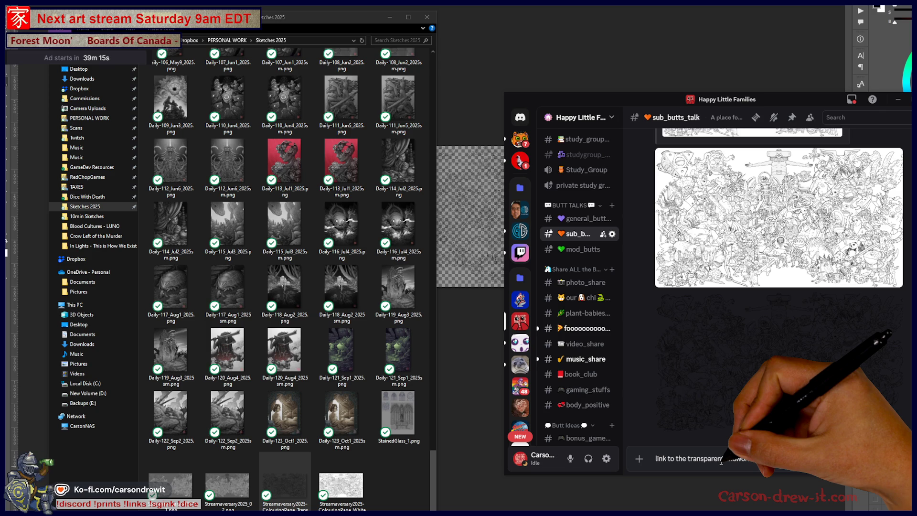
{"action": "key", "text": "Return"}
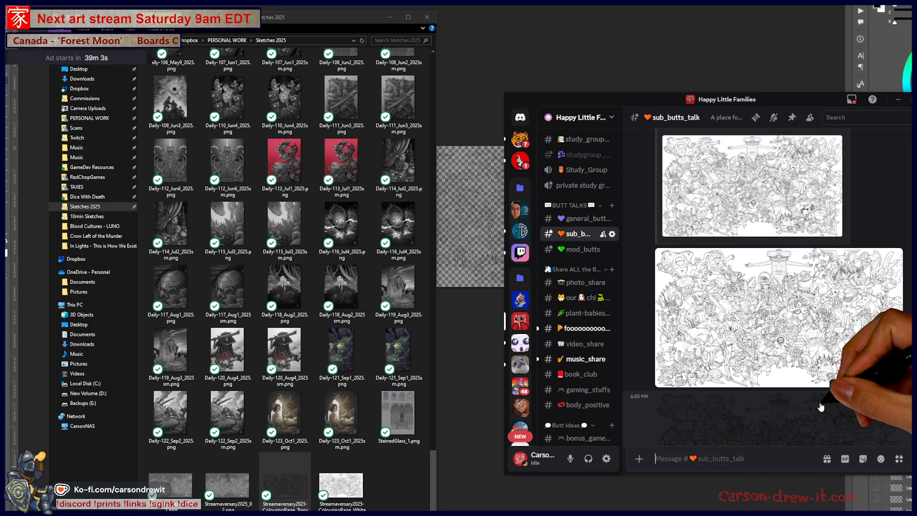
Step: Review the white and transparent colouring-page link embeds, then put Discord away to reveal Photoshop
{"action": "scroll", "coordinate": [821, 401], "scroll_direction": "up", "scroll_amount": 5}
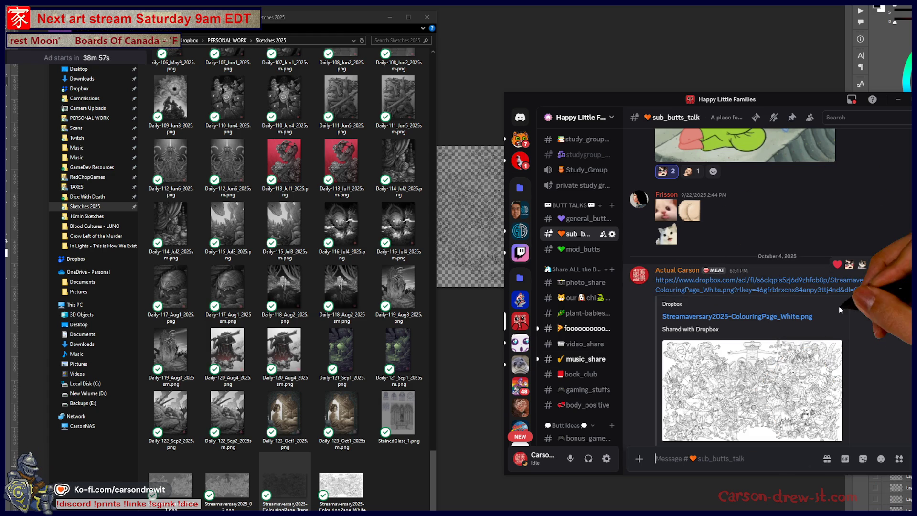
{"action": "scroll", "coordinate": [812, 296], "scroll_direction": "up", "scroll_amount": 3}
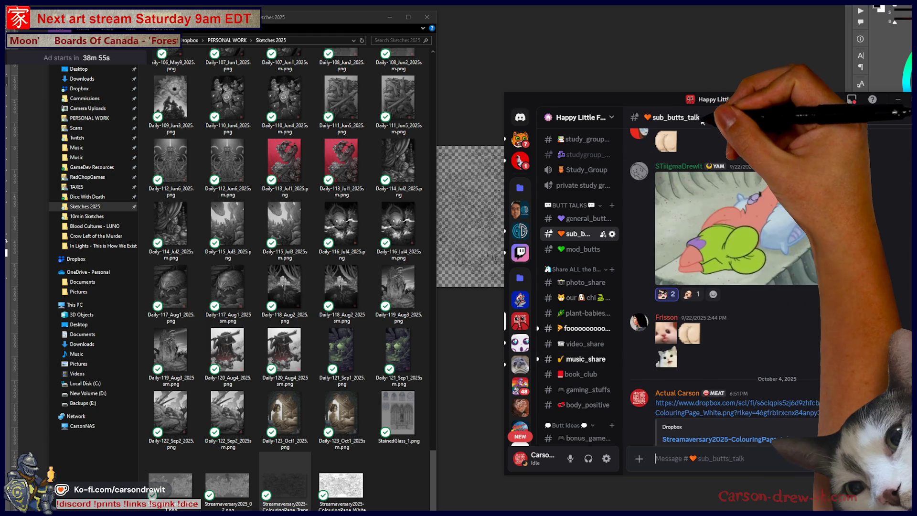
{"action": "scroll", "coordinate": [788, 191], "scroll_direction": "down", "scroll_amount": 10}
{"action": "scroll", "coordinate": [812, 287], "scroll_direction": "up", "scroll_amount": 1}
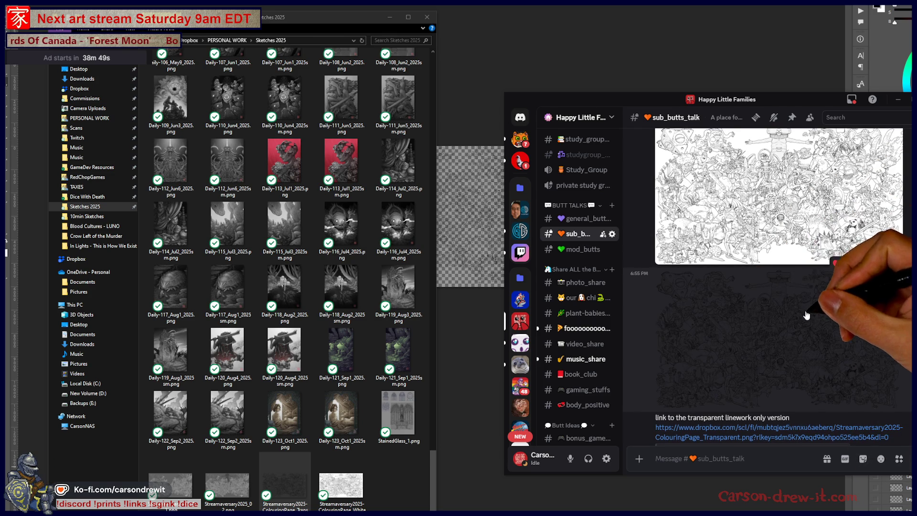
{"action": "scroll", "coordinate": [806, 315], "scroll_direction": "down", "scroll_amount": 4}
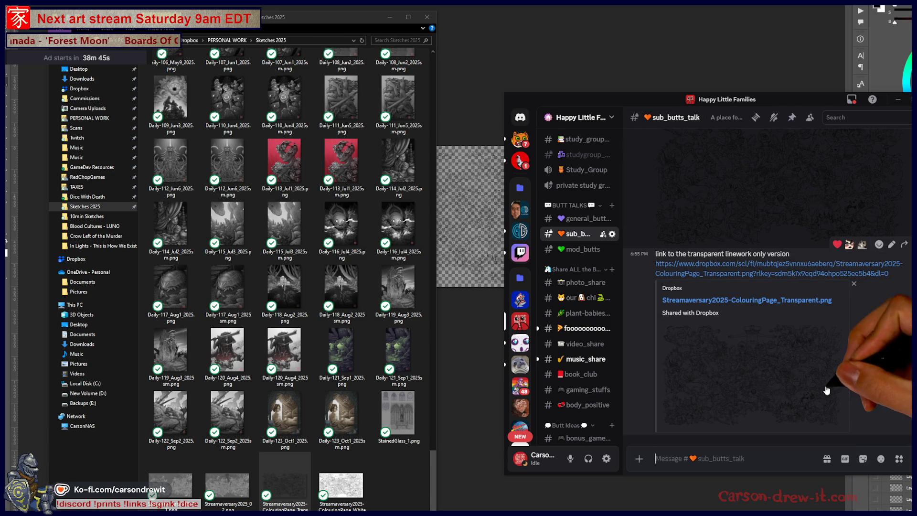
{"action": "scroll", "coordinate": [874, 389], "scroll_direction": "up", "scroll_amount": 3}
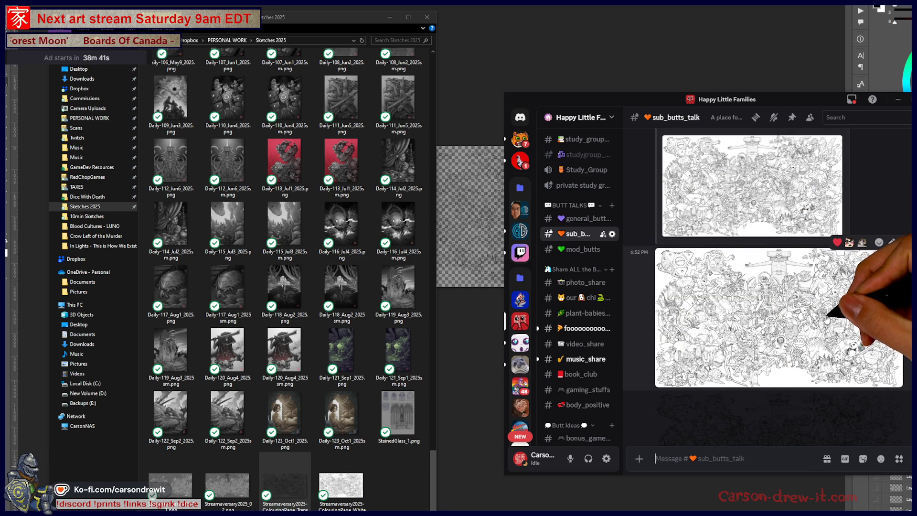
{"action": "scroll", "coordinate": [877, 353], "scroll_direction": "down", "scroll_amount": 3}
{"action": "scroll", "coordinate": [877, 354], "scroll_direction": "up", "scroll_amount": 5}
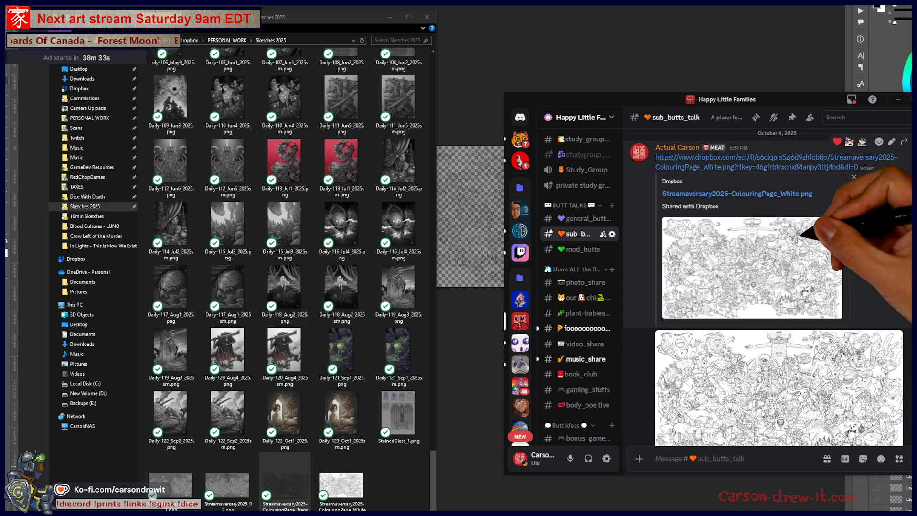
{"action": "scroll", "coordinate": [881, 261], "scroll_direction": "down", "scroll_amount": 5}
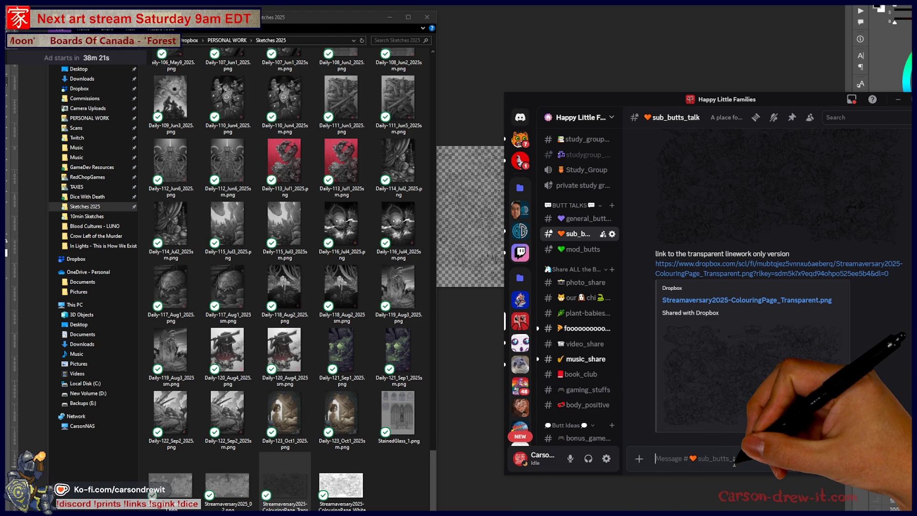
{"action": "key", "text": "alt+Tab"}
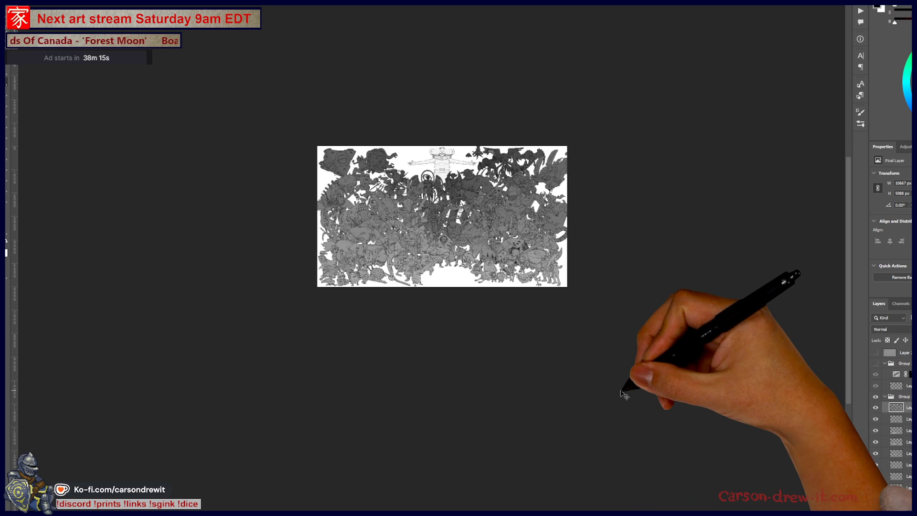
{"action": "scroll", "coordinate": [461, 256], "scroll_direction": "up", "scroll_amount": 3}
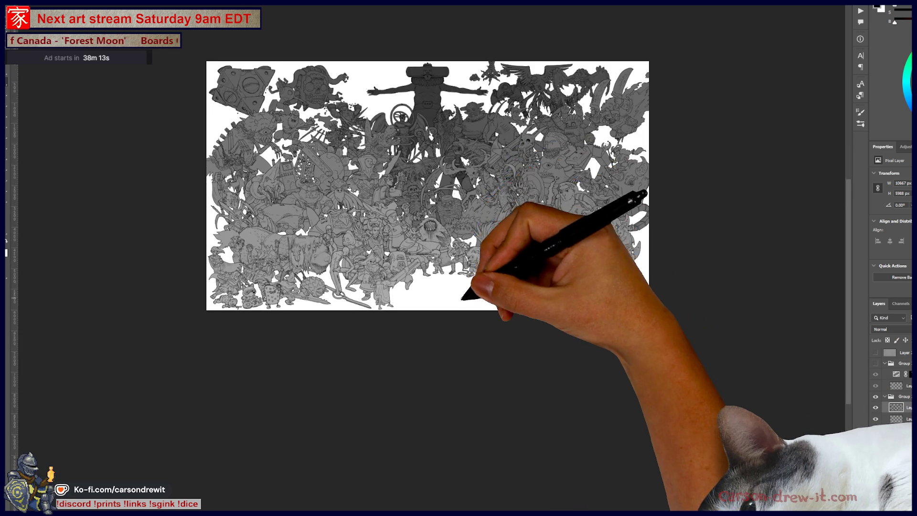
{"action": "scroll", "coordinate": [463, 297], "scroll_direction": "up", "scroll_amount": 2}
{"action": "left_click_drag", "start_coordinate": [493, 291], "coordinate": [502, 329]}
{"action": "scroll", "coordinate": [503, 311], "scroll_direction": "up", "scroll_amount": 5}
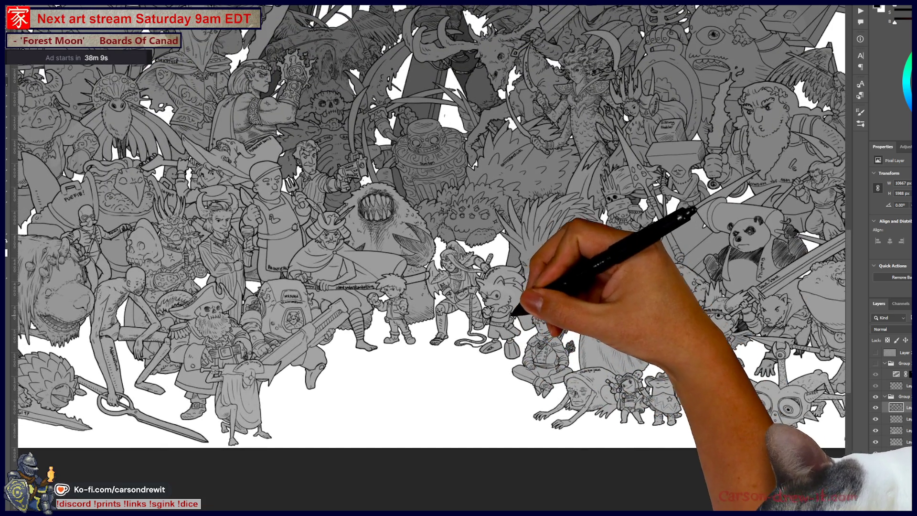
{"action": "scroll", "coordinate": [335, 284], "scroll_direction": "up", "scroll_amount": 5}
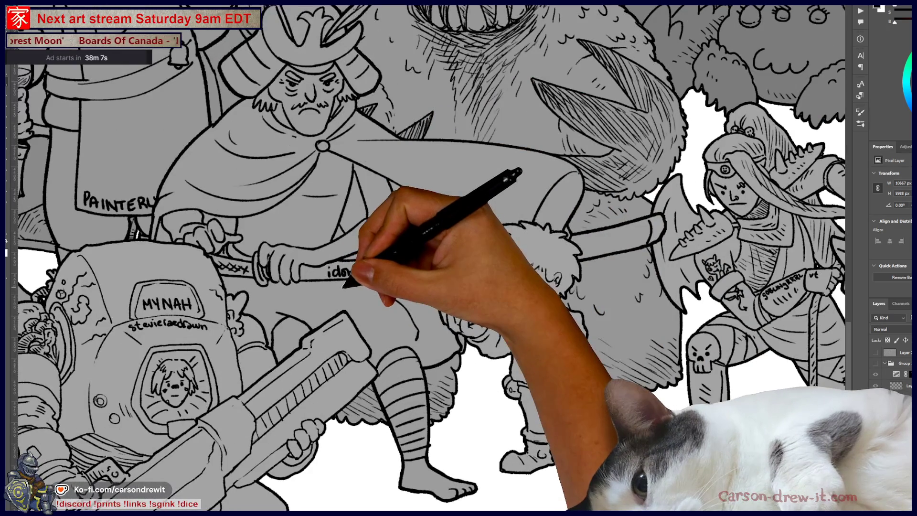
{"action": "scroll", "coordinate": [343, 286], "scroll_direction": "down", "scroll_amount": 5}
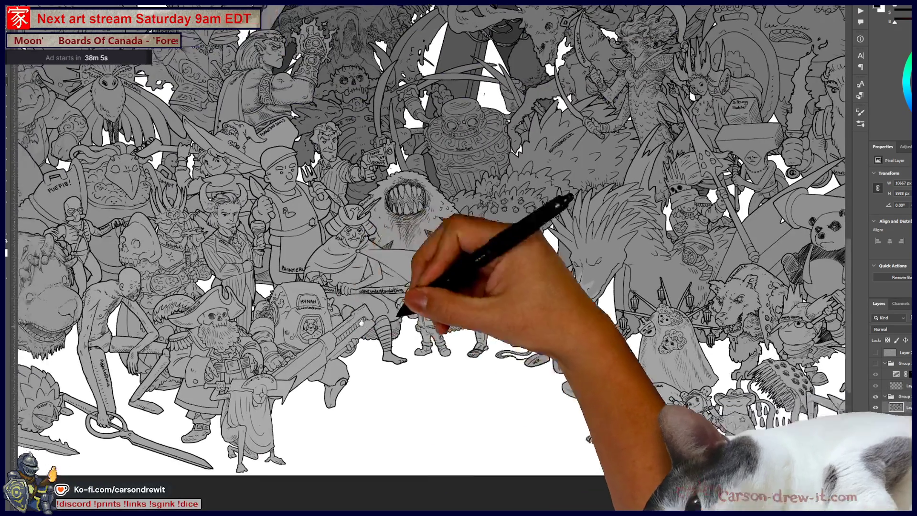
{"action": "mouse_move", "coordinate": [361, 323]}
{"action": "left_mouse_down"}
{"action": "mouse_move", "coordinate": [631, 275]}
{"action": "mouse_move", "coordinate": [328, 311]}
{"action": "mouse_move", "coordinate": [549, 287]}
{"action": "mouse_move", "coordinate": [253, 389]}
{"action": "left_mouse_up"}
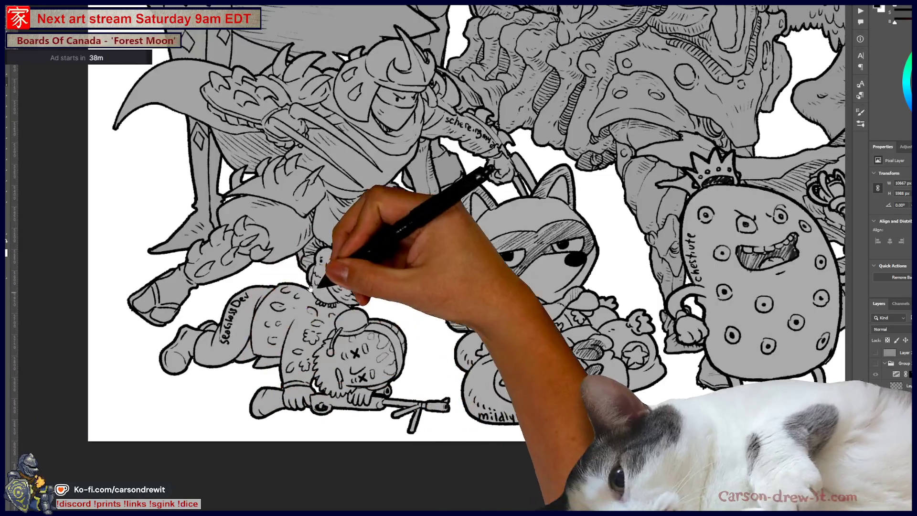
{"action": "scroll", "coordinate": [310, 287], "scroll_direction": "down", "scroll_amount": 5}
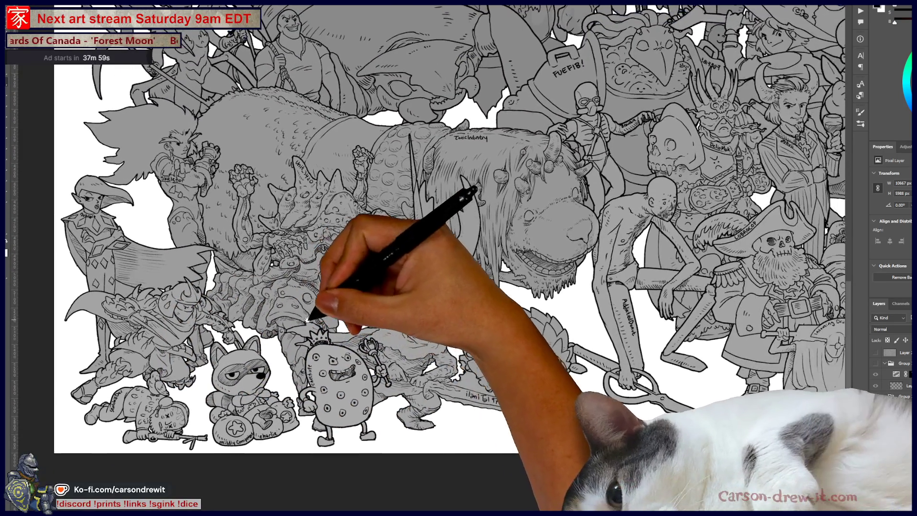
{"action": "left_click_drag", "start_coordinate": [307, 319], "coordinate": [306, 320]}
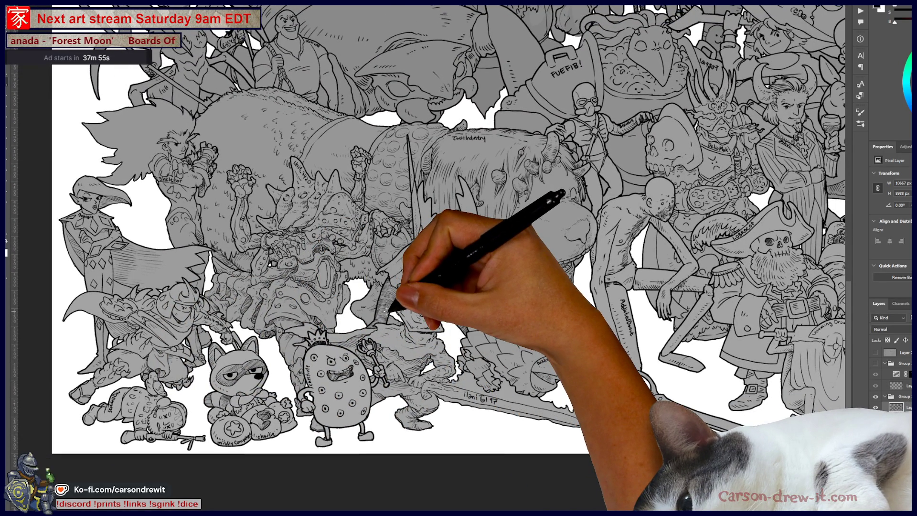
{"action": "left_click_drag", "start_coordinate": [389, 311], "coordinate": [409, 365]}
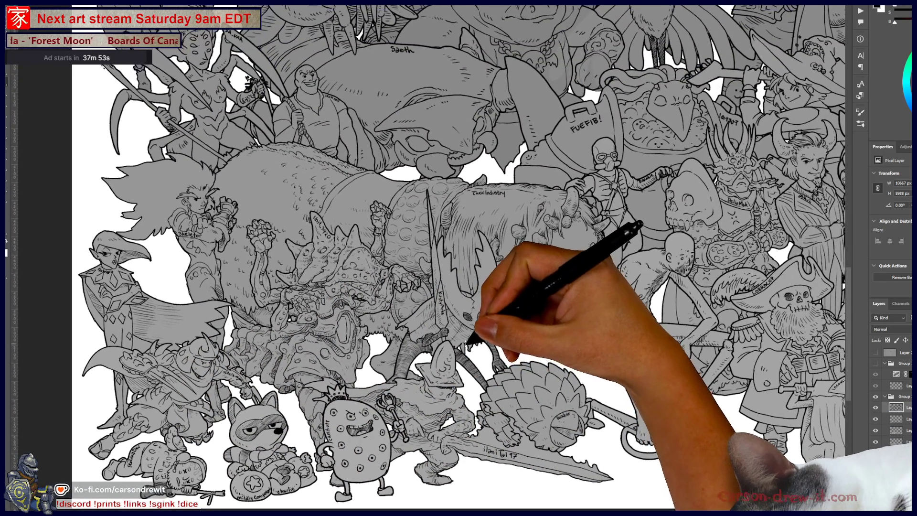
{"action": "scroll", "coordinate": [266, 69], "scroll_direction": "up", "scroll_amount": 5}
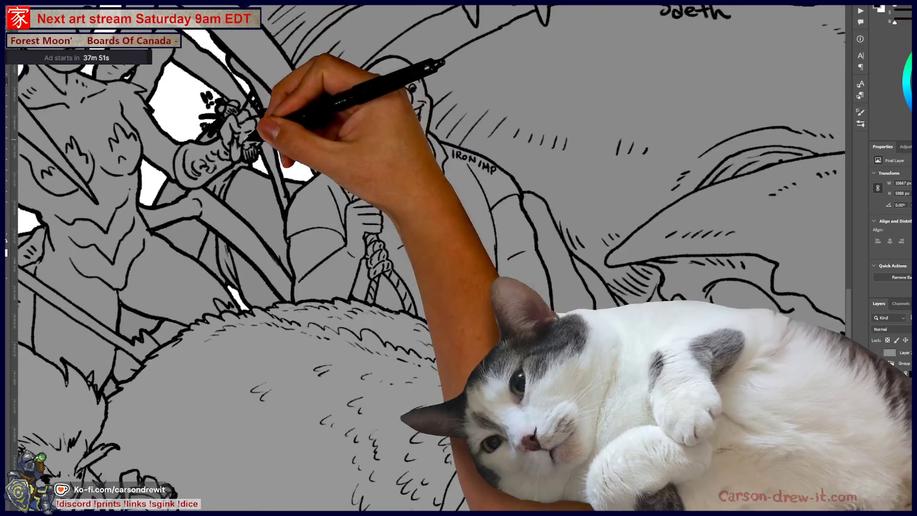
{"action": "left_click_drag", "start_coordinate": [248, 186], "coordinate": [187, 124]}
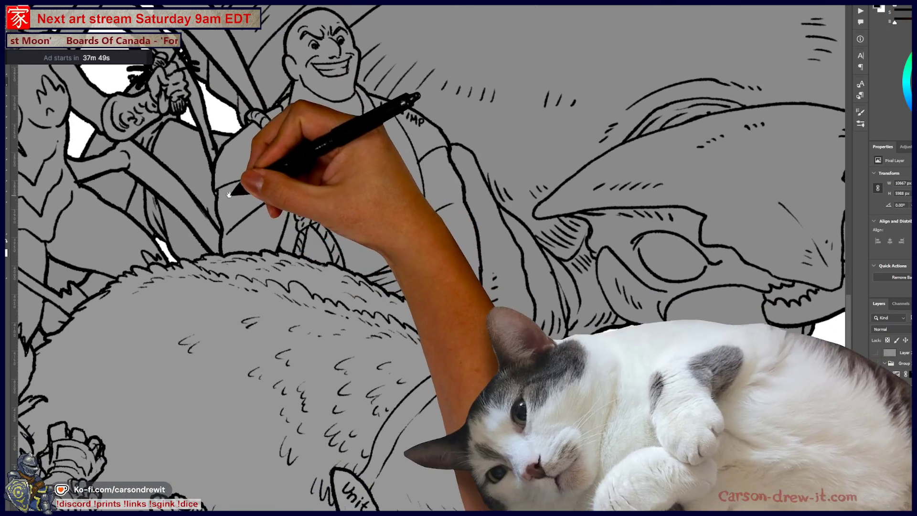
{"action": "left_click_drag", "start_coordinate": [241, 181], "coordinate": [501, 404]}
{"action": "scroll", "coordinate": [399, 311], "scroll_direction": "up", "scroll_amount": 3}
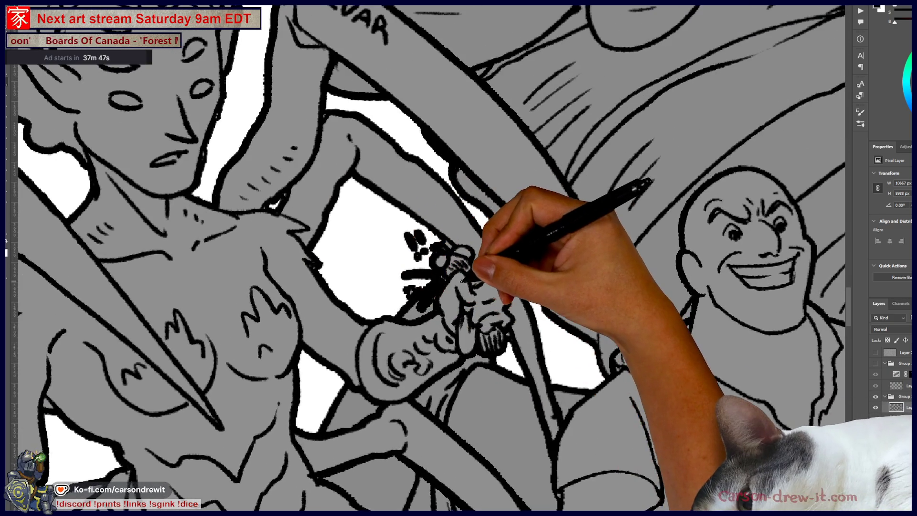
{"action": "scroll", "coordinate": [469, 276], "scroll_direction": "down", "scroll_amount": 5}
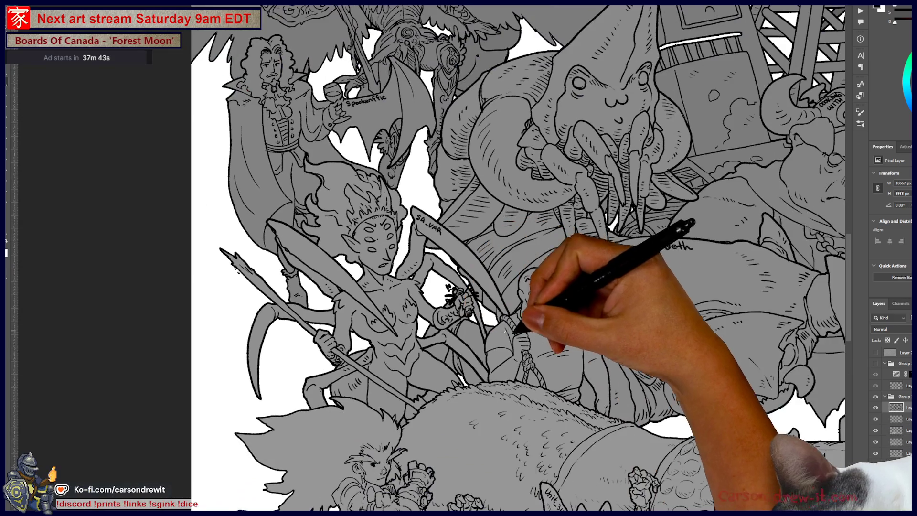
{"action": "left_click_drag", "start_coordinate": [518, 324], "coordinate": [398, 403]}
{"action": "mouse_move", "coordinate": [501, 307]}
{"action": "left_mouse_down"}
{"action": "mouse_move", "coordinate": [456, 393]}
{"action": "mouse_move", "coordinate": [365, 440]}
{"action": "mouse_move", "coordinate": [311, 453]}
{"action": "left_mouse_up"}
{"action": "mouse_move", "coordinate": [428, 327]}
{"action": "left_mouse_down"}
{"action": "mouse_move", "coordinate": [445, 313]}
{"action": "mouse_move", "coordinate": [430, 329]}
{"action": "mouse_move", "coordinate": [437, 310]}
{"action": "mouse_move", "coordinate": [369, 306]}
{"action": "mouse_move", "coordinate": [215, 266]}
{"action": "mouse_move", "coordinate": [610, 338]}
{"action": "mouse_move", "coordinate": [389, 327]}
{"action": "mouse_move", "coordinate": [480, 160]}
{"action": "mouse_move", "coordinate": [473, 174]}
{"action": "mouse_move", "coordinate": [499, 211]}
{"action": "mouse_move", "coordinate": [488, 243]}
{"action": "mouse_move", "coordinate": [491, 235]}
{"action": "left_mouse_up"}
{"action": "mouse_move", "coordinate": [522, 378]}
{"action": "left_mouse_down"}
{"action": "mouse_move", "coordinate": [491, 215]}
{"action": "mouse_move", "coordinate": [478, 248]}
{"action": "left_mouse_up"}
{"action": "mouse_move", "coordinate": [495, 393]}
{"action": "left_mouse_down"}
{"action": "mouse_move", "coordinate": [481, 365]}
{"action": "mouse_move", "coordinate": [464, 258]}
{"action": "left_mouse_up"}
{"action": "left_click_drag", "start_coordinate": [598, 425], "coordinate": [498, 385]}
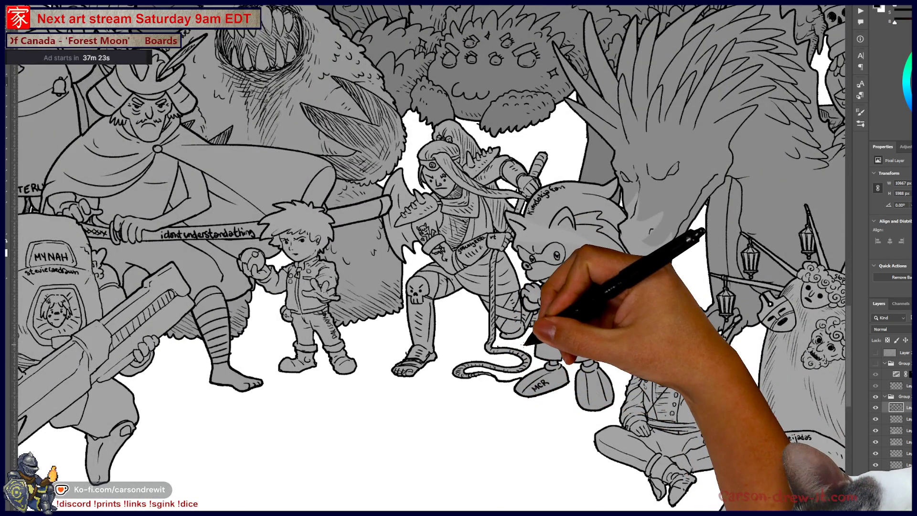
{"action": "key", "text": "ctrl+0"}
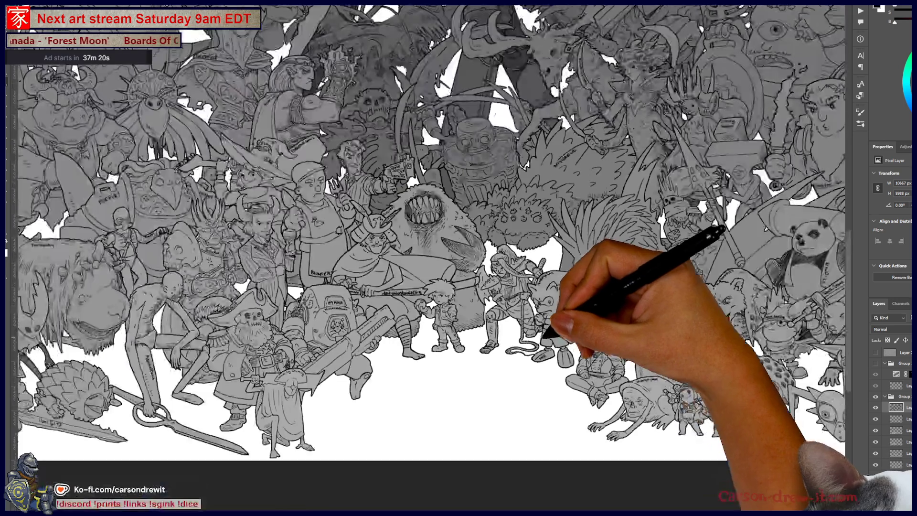
{"action": "key", "text": "ctrl+plus"}
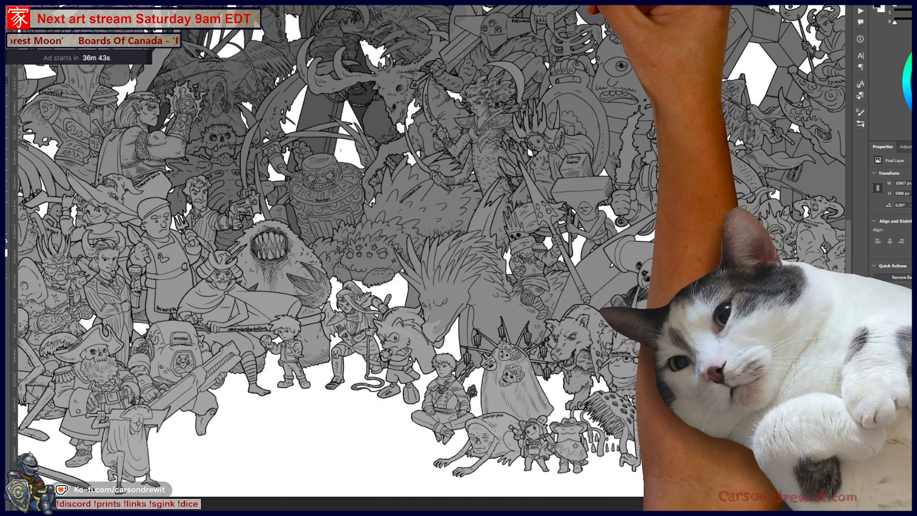
{"action": "key", "text": "ctrl+0"}
{"action": "key", "text": "ctrl+plus"}
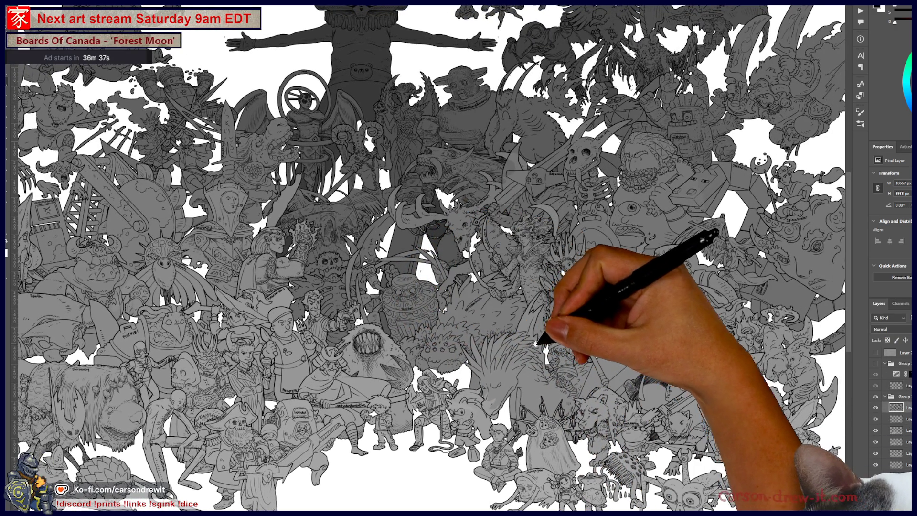
{"action": "scroll", "coordinate": [525, 334], "scroll_direction": "right", "scroll_amount": 2}
{"action": "left_click_drag", "start_coordinate": [518, 355], "coordinate": [534, 377]}
{"action": "scroll", "coordinate": [893, 430], "scroll_direction": "down", "scroll_amount": 3}
Step: Hide the white background layer and pan across the crowd artwork's left and right edges
{"action": "left_click", "coordinate": [876, 500]}
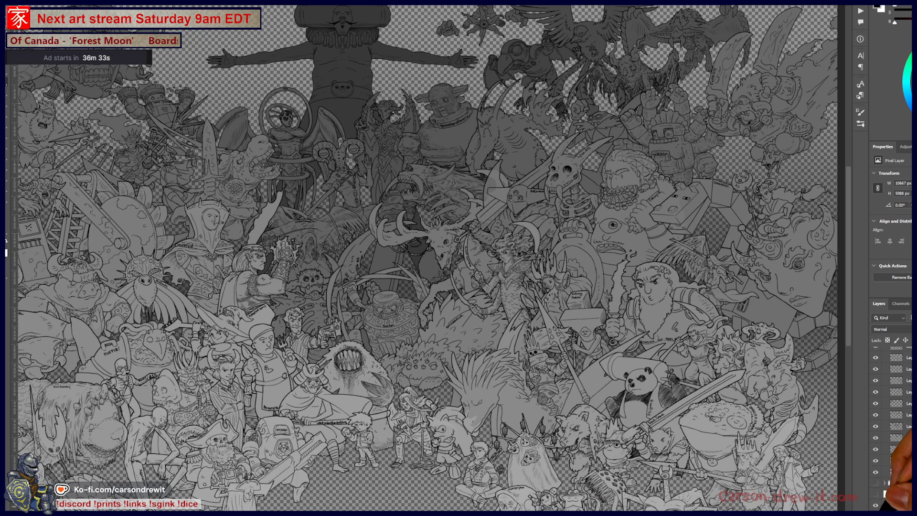
{"action": "left_click_drag", "start_coordinate": [502, 379], "coordinate": [594, 363]}
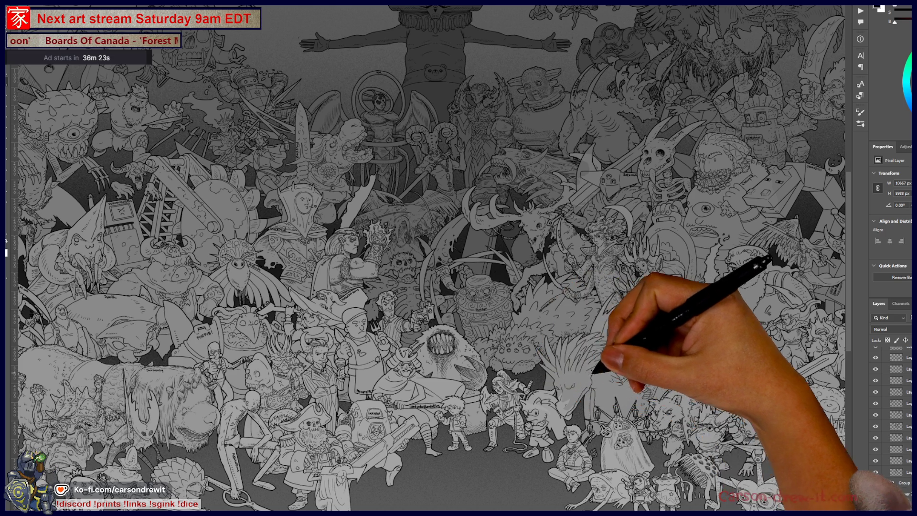
{"action": "left_click_drag", "start_coordinate": [508, 388], "coordinate": [565, 379]}
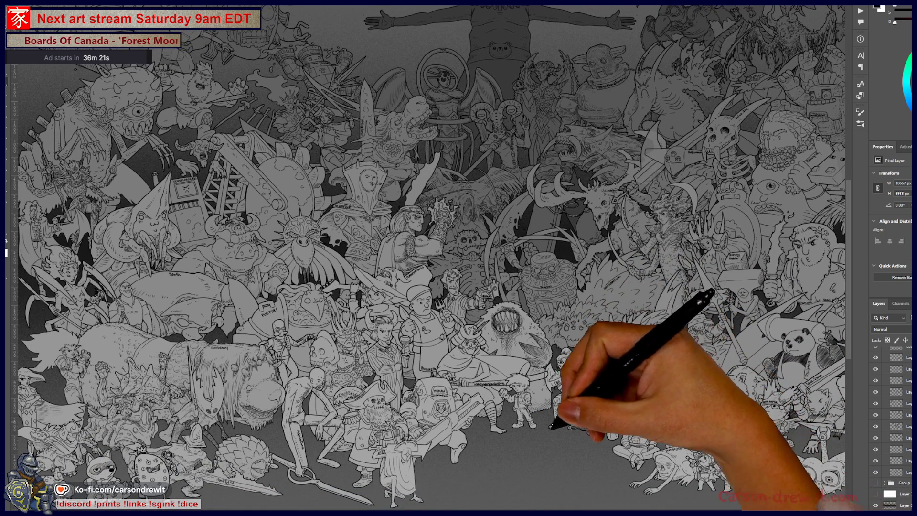
{"action": "left_click_drag", "start_coordinate": [374, 422], "coordinate": [436, 401]}
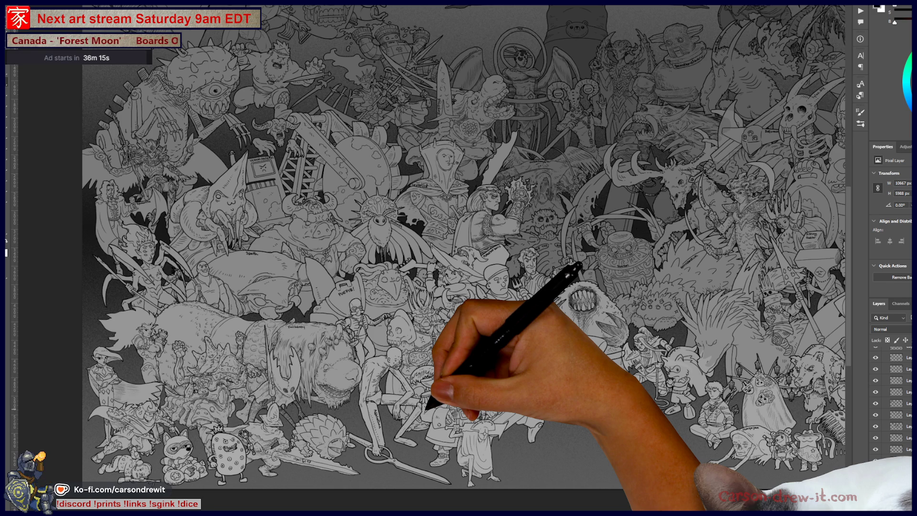
{"action": "left_click_drag", "start_coordinate": [594, 369], "coordinate": [447, 369]}
{"action": "left_click_drag", "start_coordinate": [550, 399], "coordinate": [451, 402]}
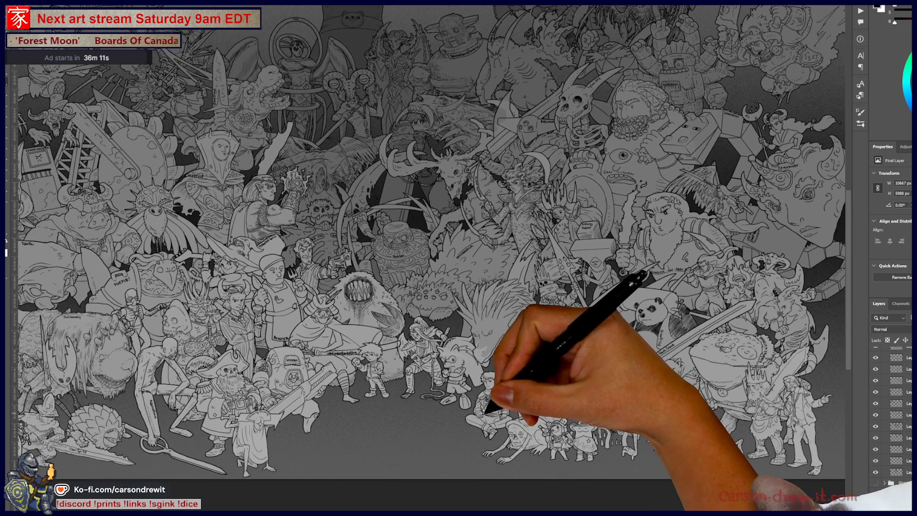
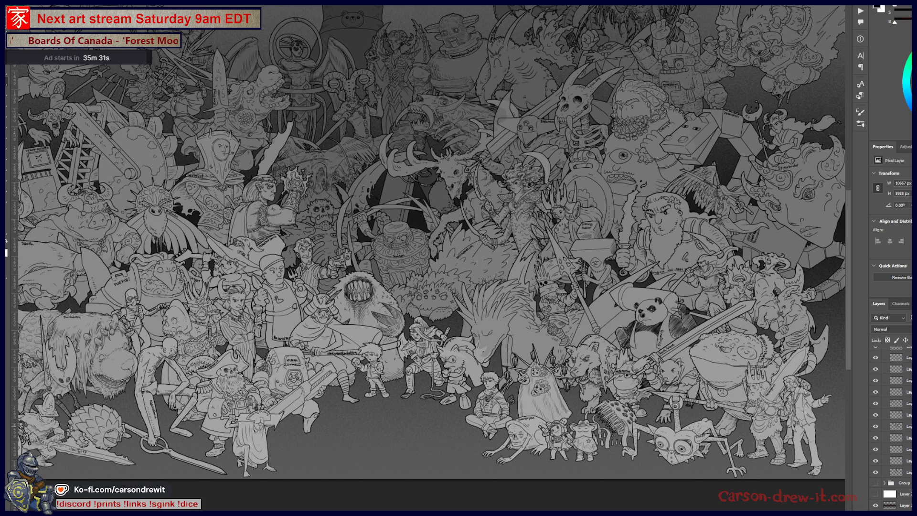
Step: Bring Discord over the crowd artwork, then switch to the maximized Twitch Channel Points browser window
{"action": "scroll", "coordinate": [386, 394], "scroll_direction": "up", "scroll_amount": 5}
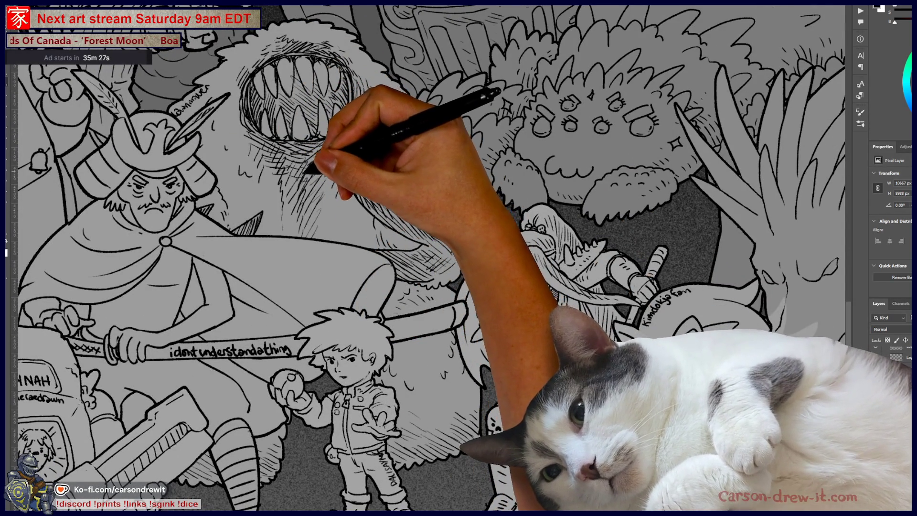
{"action": "scroll", "coordinate": [368, 372], "scroll_direction": "down", "scroll_amount": 3}
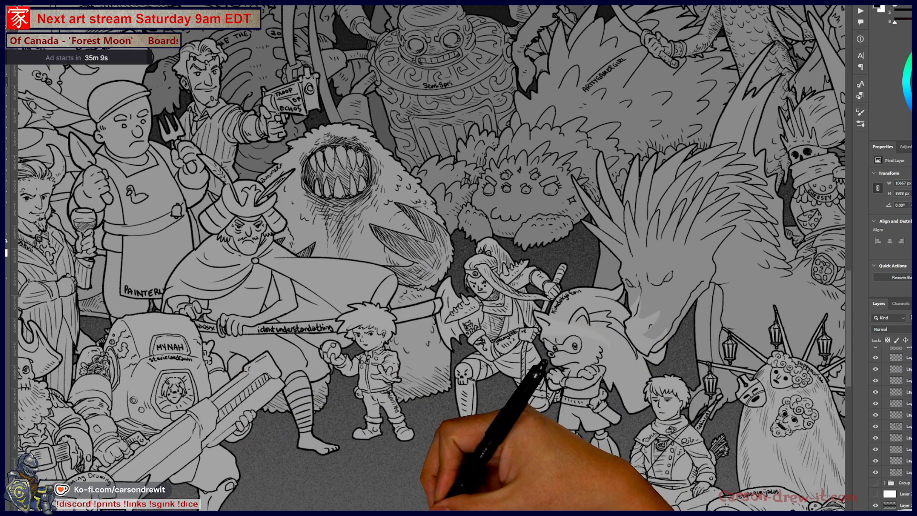
{"action": "left_click", "coordinate": [431, 509]}
{"action": "left_click", "coordinate": [430, 502]}
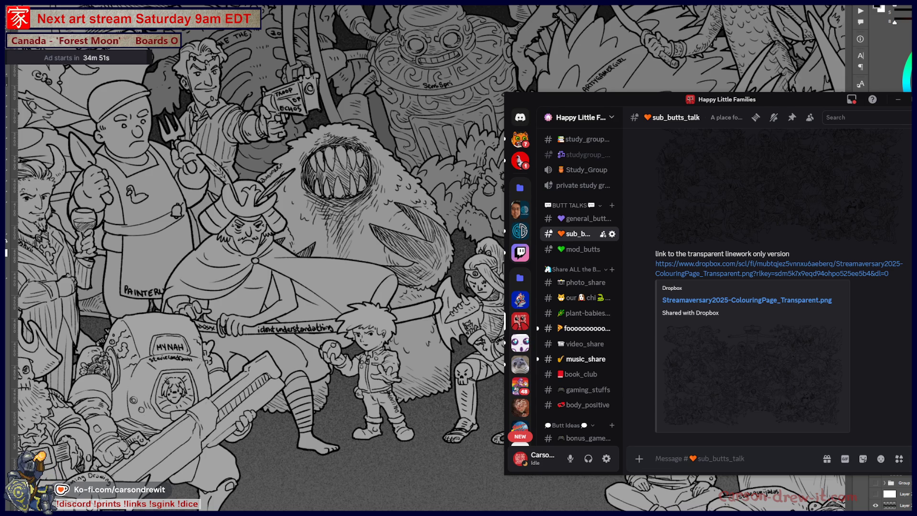
{"action": "key", "text": "alt+Tab"}
{"action": "double_click", "coordinate": [473, 41]}
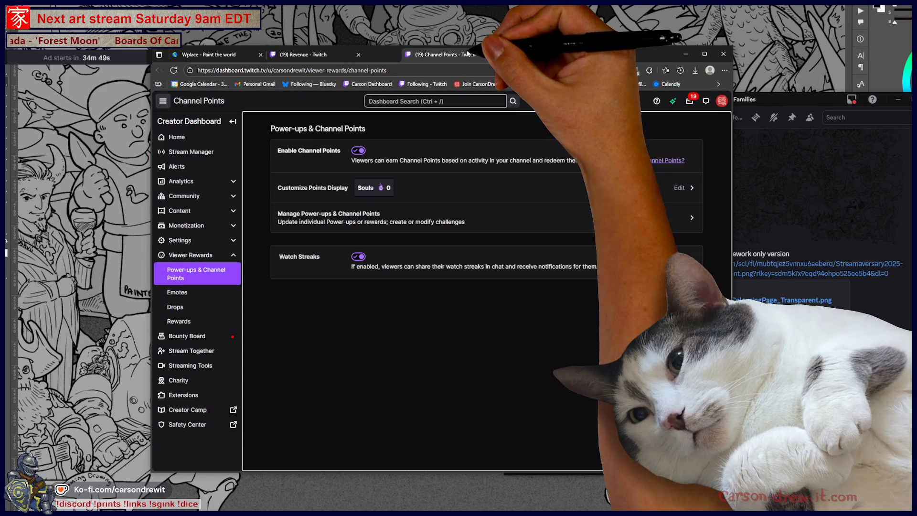
Step: From Manage Power-ups & Channel Points, start an Add New Custom Reward form
{"action": "left_click", "coordinate": [324, 220]}
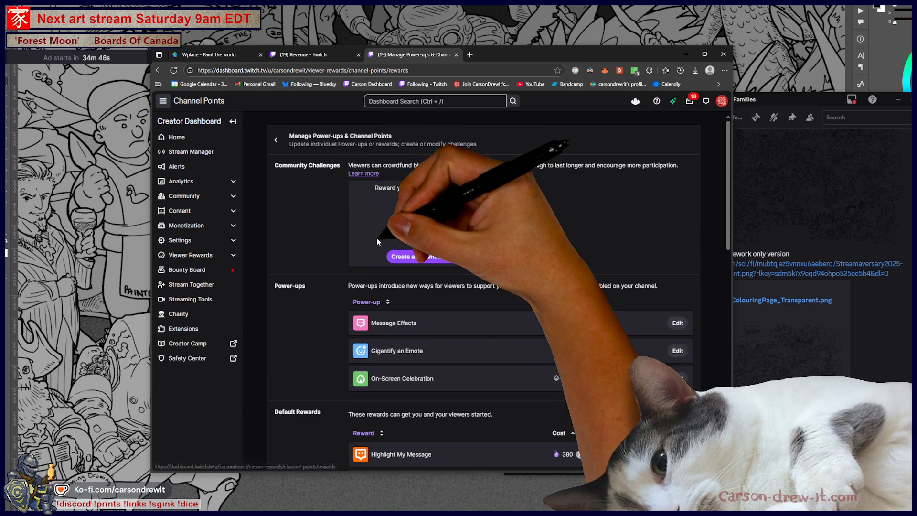
{"action": "scroll", "coordinate": [538, 279], "scroll_direction": "down", "scroll_amount": 10}
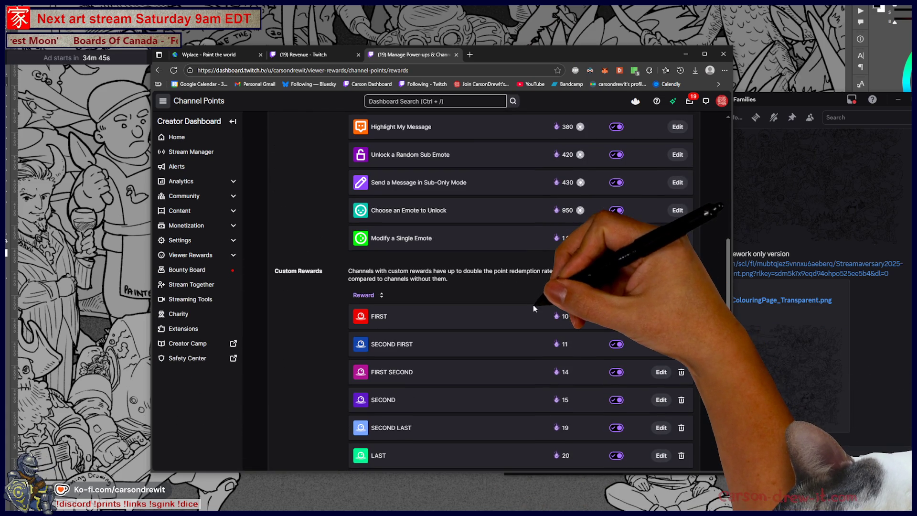
{"action": "scroll", "coordinate": [629, 279], "scroll_direction": "down", "scroll_amount": 5}
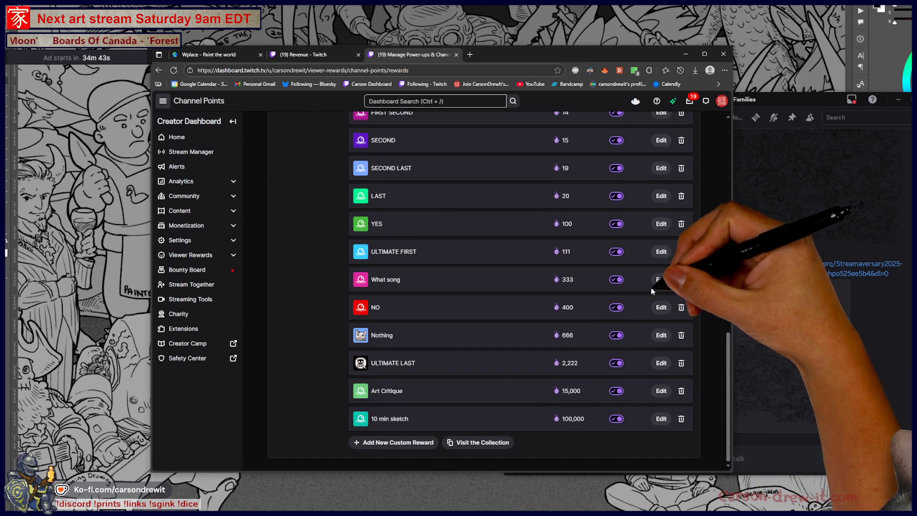
{"action": "left_click", "coordinate": [392, 448]}
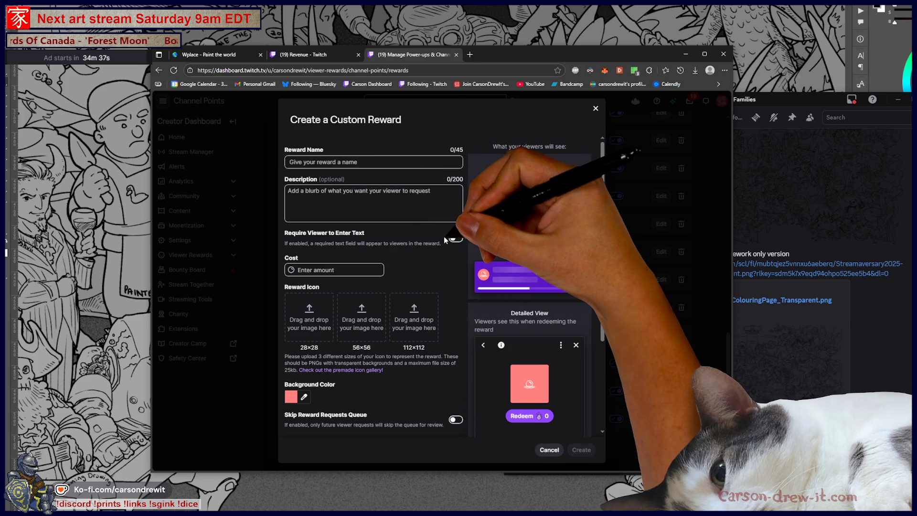
Step: Name the new reward 'Request Subtember Drawing'
{"action": "left_click", "coordinate": [332, 163]}
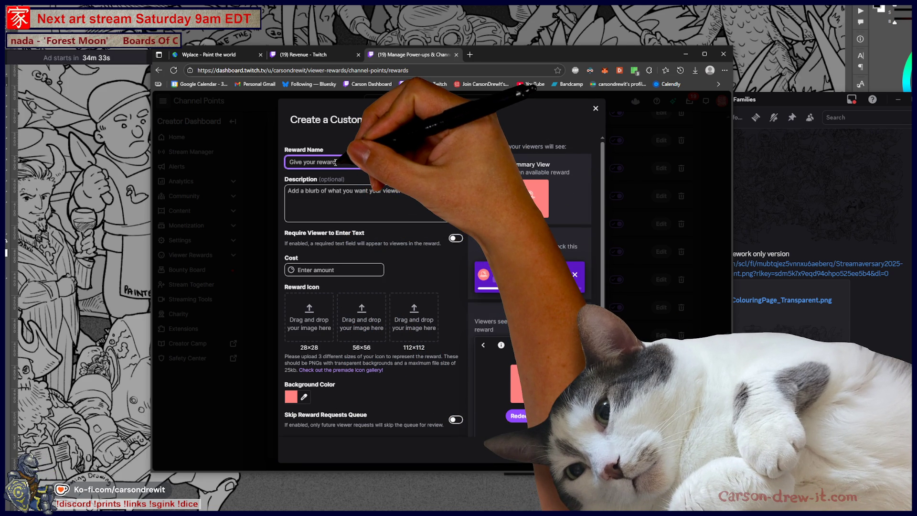
{"action": "type", "text": "Request S"}
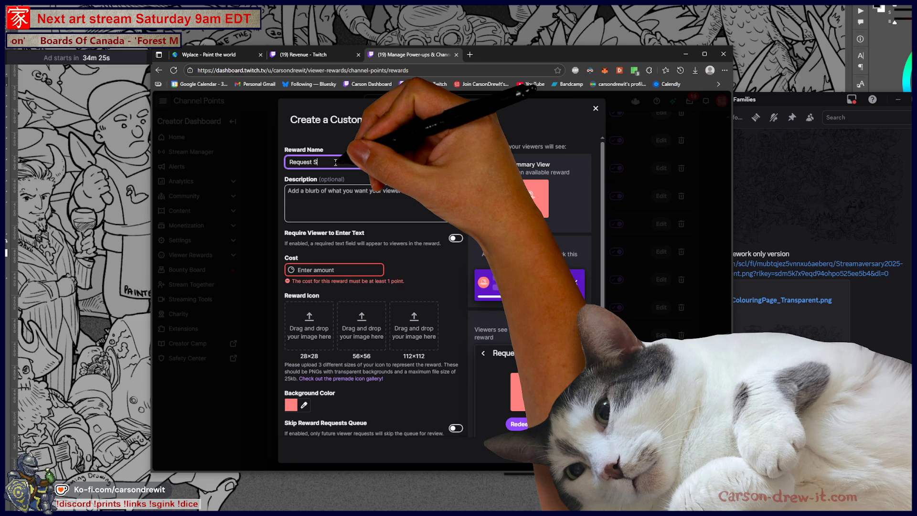
{"action": "type", "text": "ubt"}
{"action": "type", "text": "emp"}
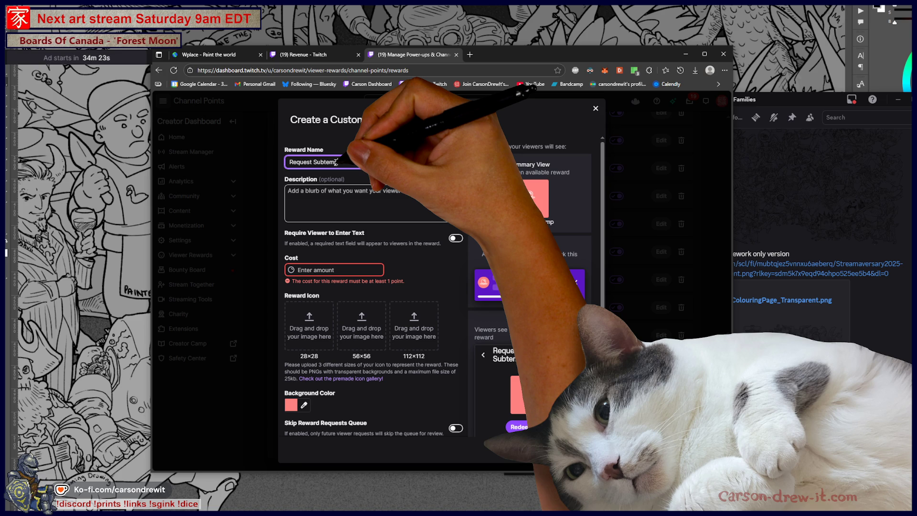
{"action": "type", "text": "b"}
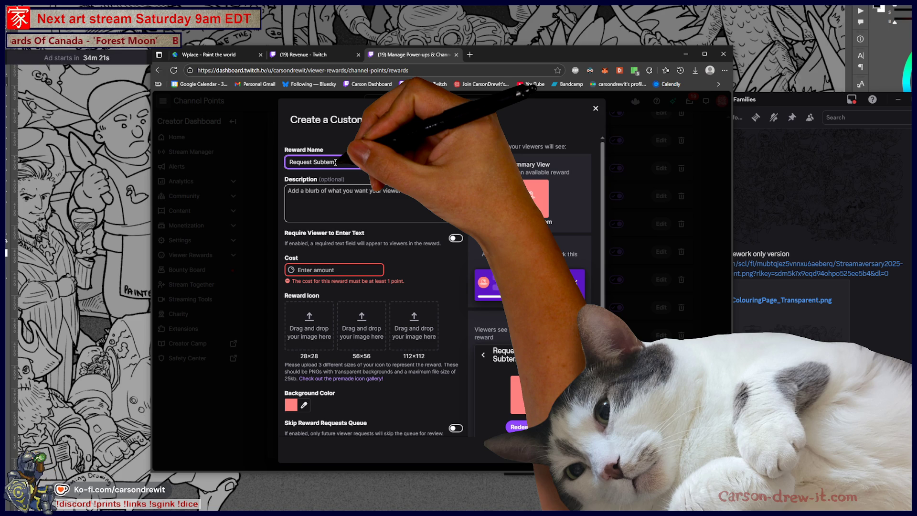
{"action": "type", "text": " Sub"}
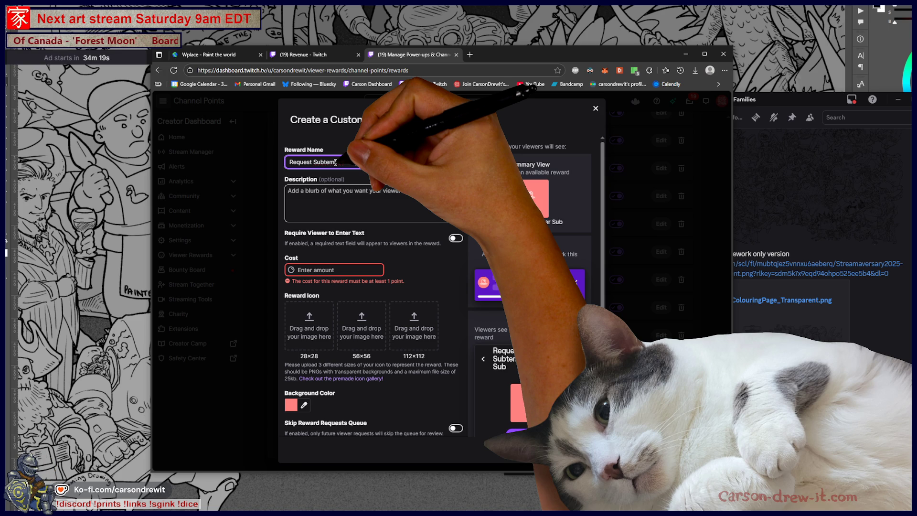
{"action": "type", "text": " drawing"}
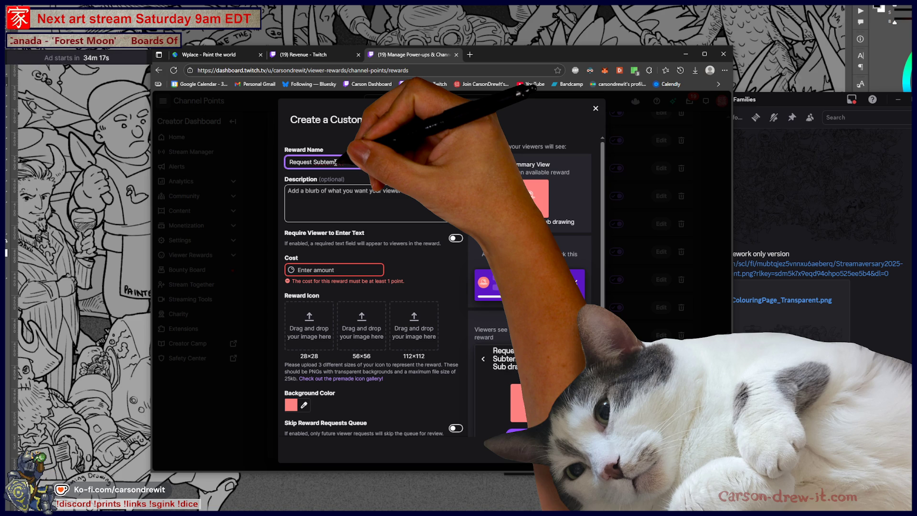
{"action": "key", "text": "BackSpace"}
{"action": "key", "text": "BackSpace"}
{"action": "key", "text": "BackSpace"}
{"action": "type", "text": "F"}
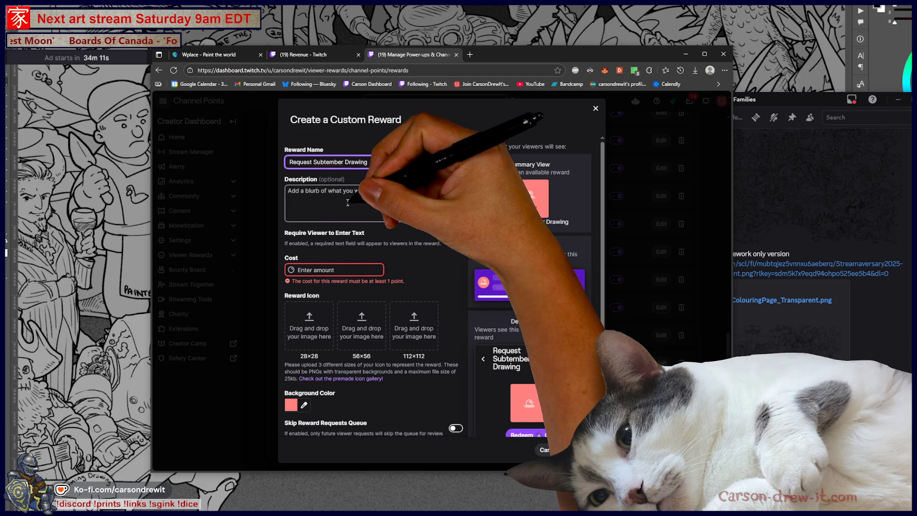
Step: Give the reward the description 'request a DM to get the files.'
{"action": "left_click", "coordinate": [406, 207]}
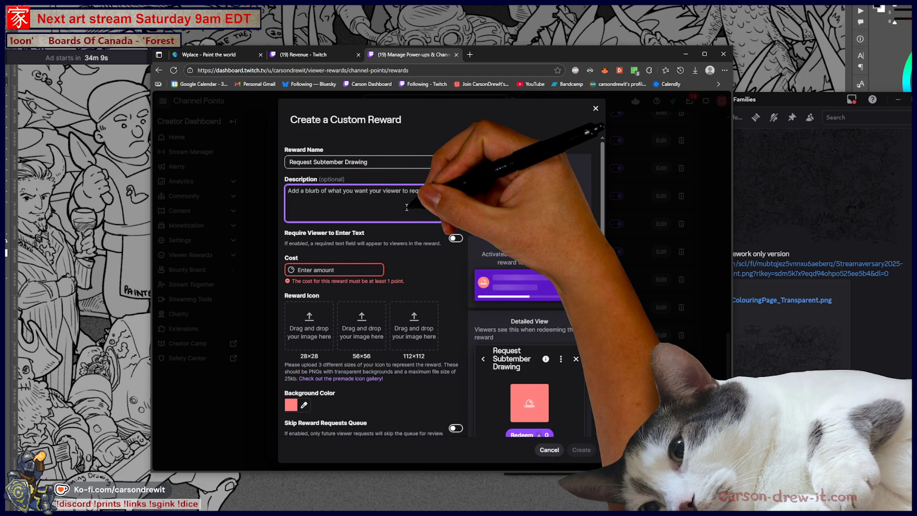
{"action": "type", "text": "re"}
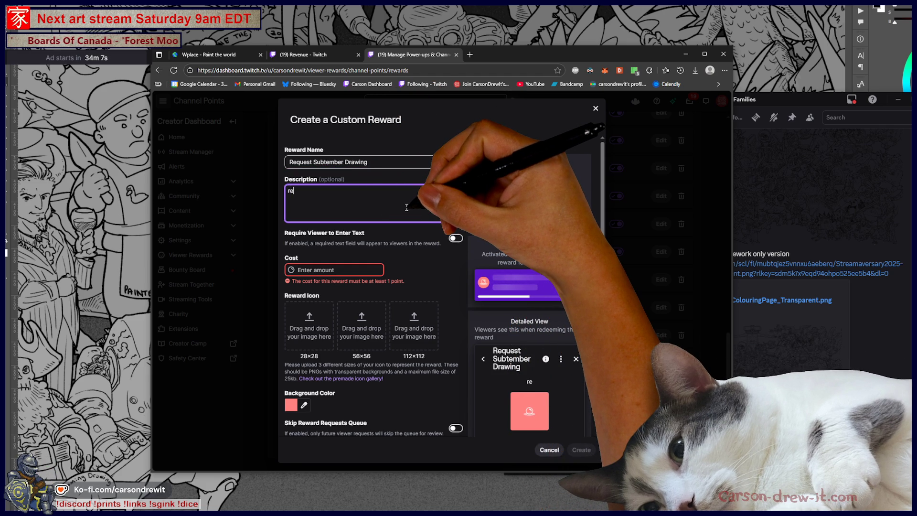
{"action": "type", "text": "quest a DM to gha"}
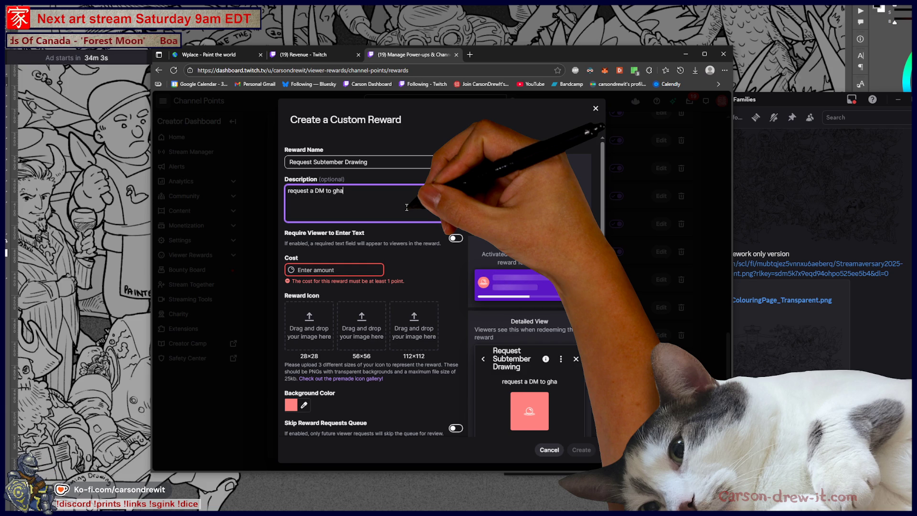
{"action": "key", "text": "BackSpace"}
{"action": "key", "text": "BackSpace"}
{"action": "key", "text": "BackSpace"}
{"action": "type", "text": "have the"}
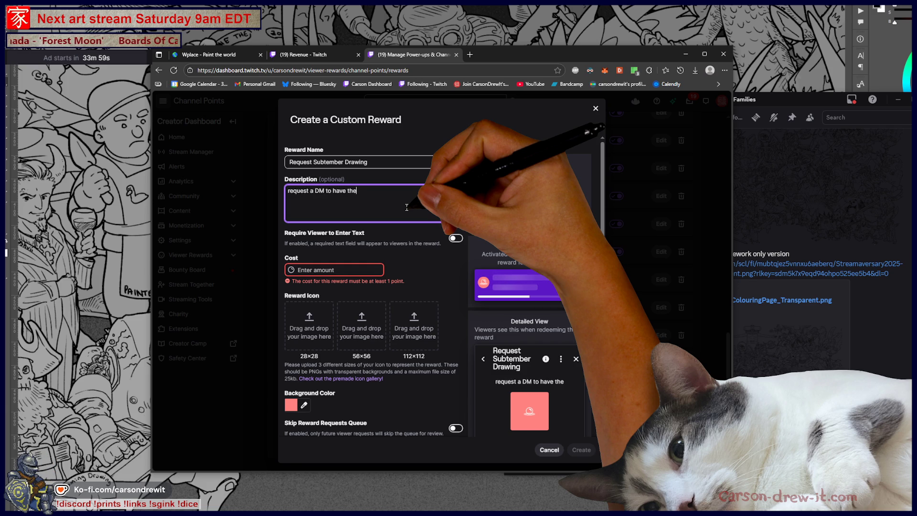
{"action": "key", "text": "BackSpace"}
{"action": "key", "text": "BackSpace"}
{"action": "key", "text": "BackSpace"}
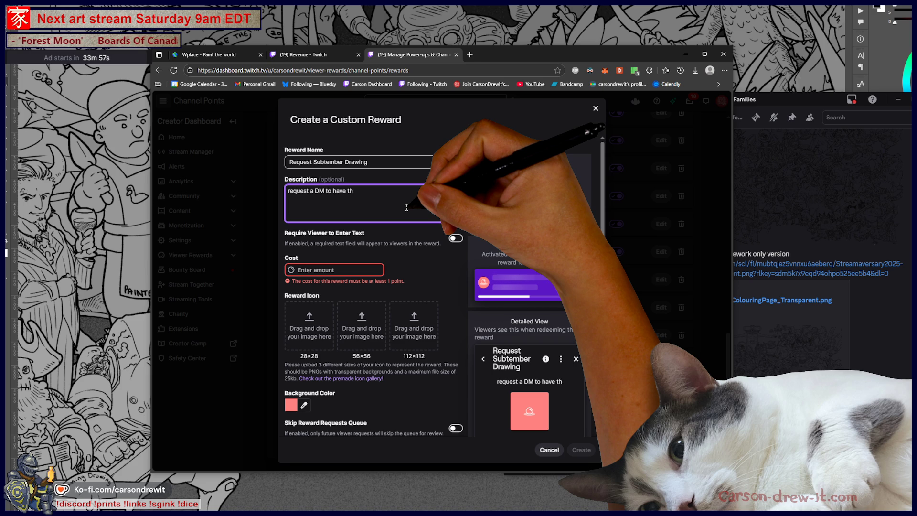
{"action": "type", "text": "gt the files"}
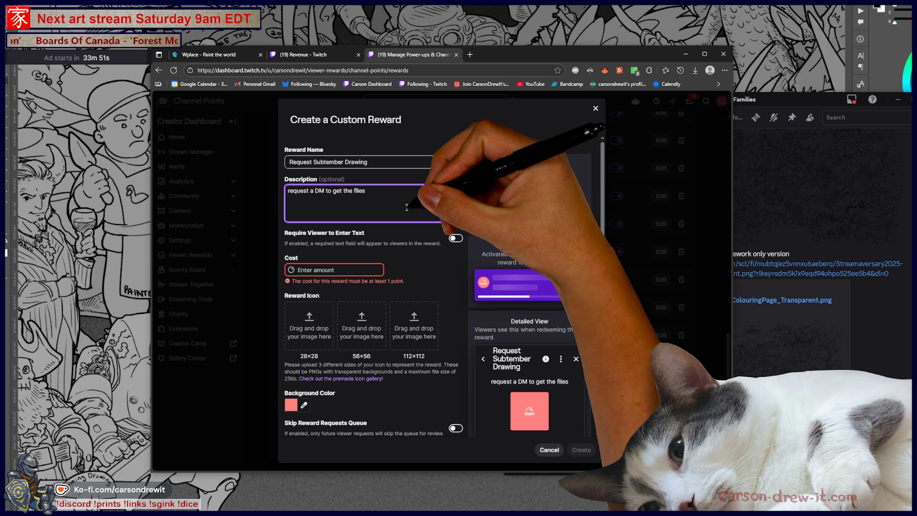
{"action": "type", "text": "."}
{"action": "left_click", "coordinate": [362, 269]}
Step: Enter a cost of 1 for the reward
{"action": "type", "text": "1"}
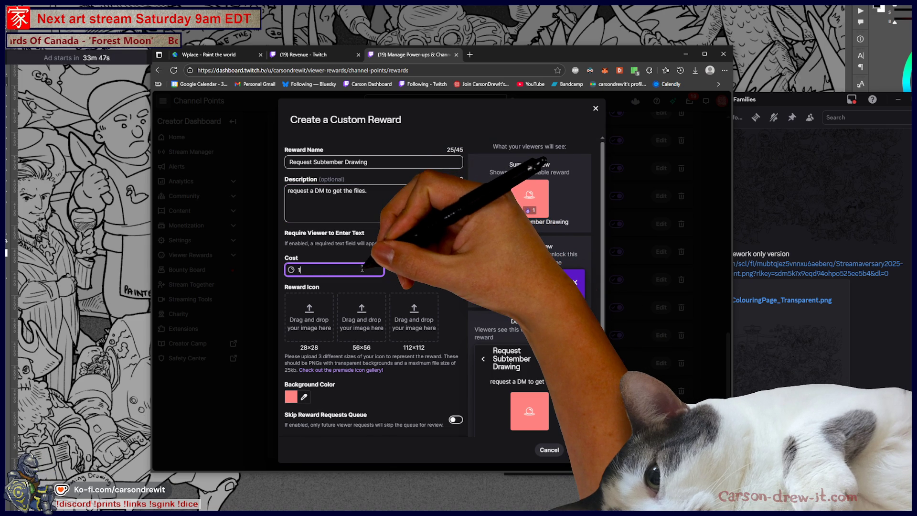
{"action": "scroll", "coordinate": [362, 286], "scroll_direction": "down", "scroll_amount": 3}
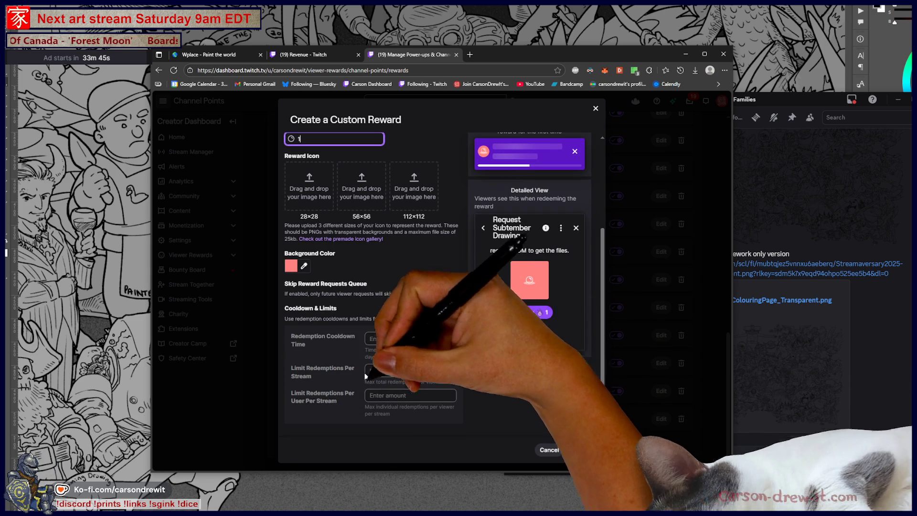
{"action": "left_click", "coordinate": [508, 404]}
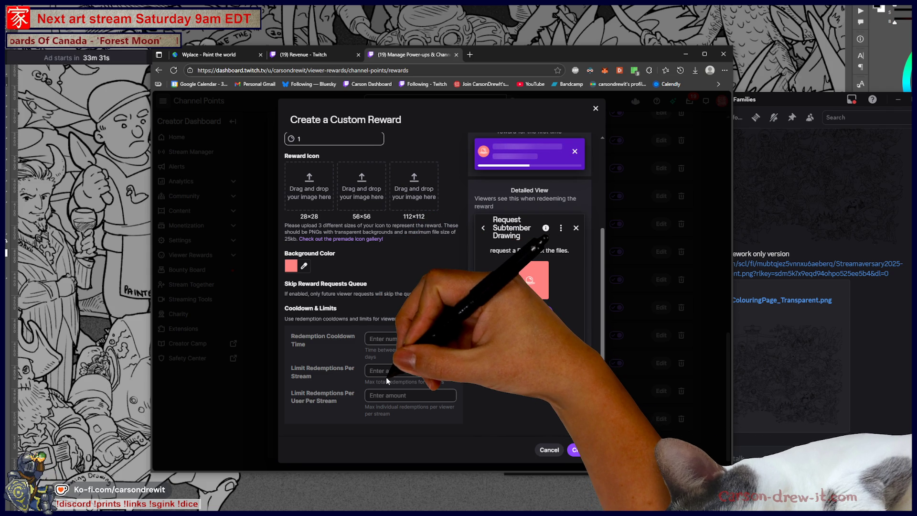
Step: Review the reward's settings, then cancel the draft without creating it
{"action": "scroll", "coordinate": [386, 377], "scroll_direction": "up", "scroll_amount": 3}
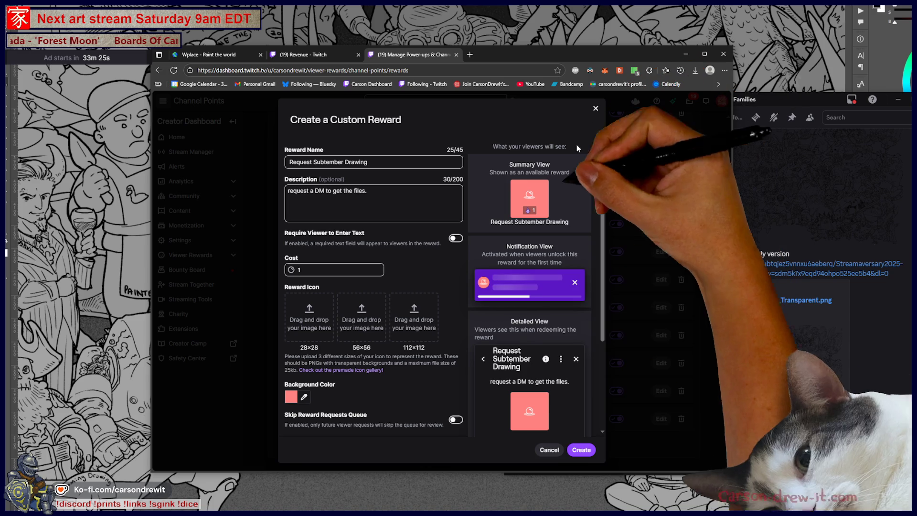
{"action": "scroll", "coordinate": [440, 293], "scroll_direction": "down", "scroll_amount": 1}
{"action": "scroll", "coordinate": [439, 289], "scroll_direction": "down", "scroll_amount": 3}
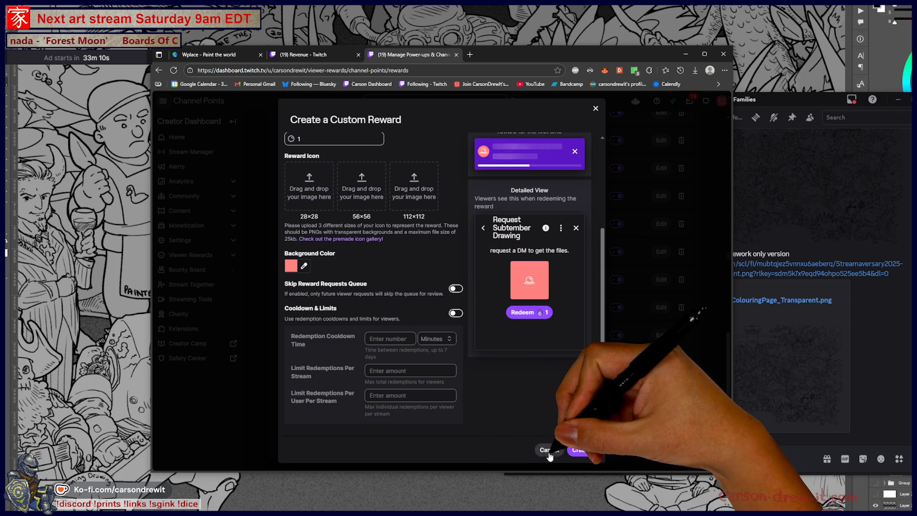
{"action": "left_click", "coordinate": [549, 450]}
{"action": "scroll", "coordinate": [563, 450], "scroll_direction": "up", "scroll_amount": 10}
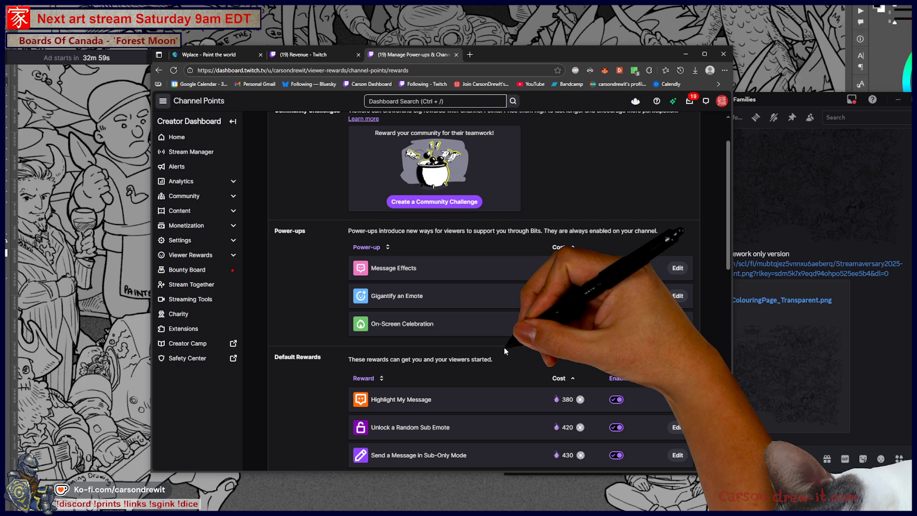
{"action": "scroll", "coordinate": [504, 354], "scroll_direction": "down", "scroll_amount": 7}
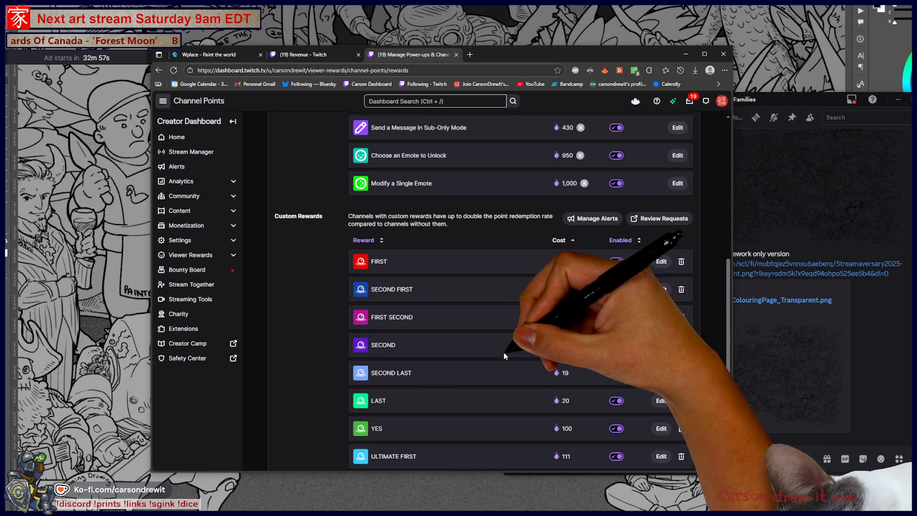
{"action": "scroll", "coordinate": [505, 354], "scroll_direction": "down", "scroll_amount": 4}
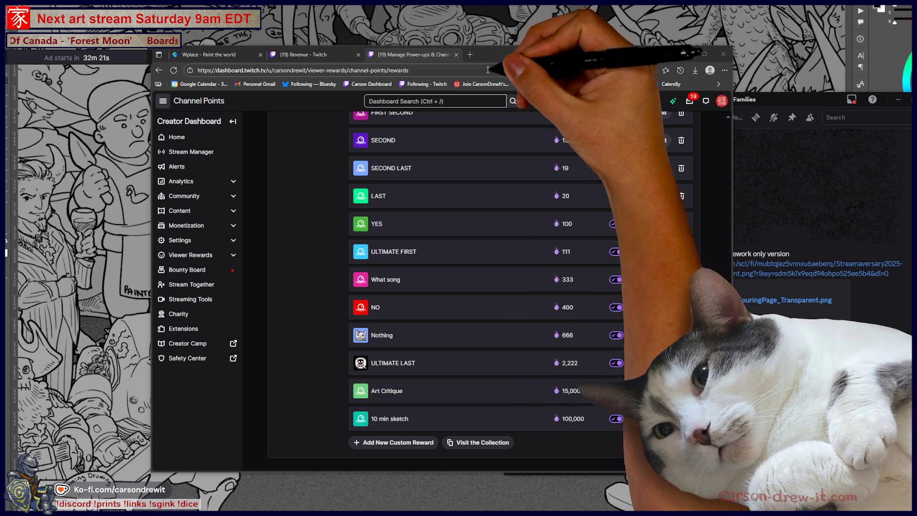
{"action": "left_click", "coordinate": [471, 54]}
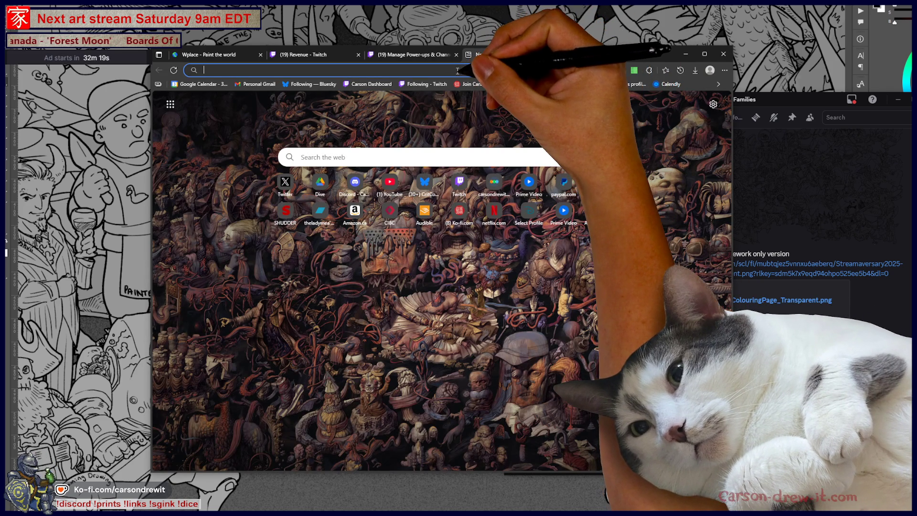
Step: Google 'can streamelements bot whisper a viewer' and open the r/Twitch Reddit thread
{"action": "type", "text": "can str"}
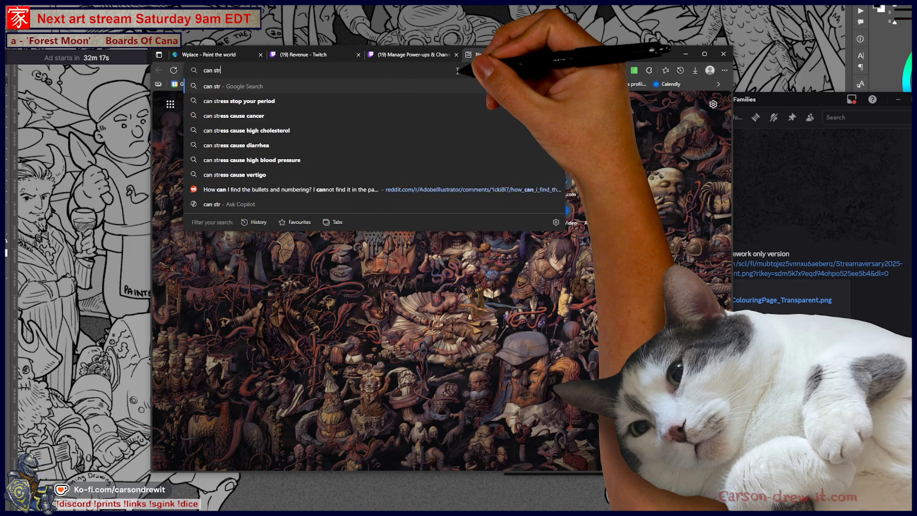
{"action": "type", "text": "eamelements bo"}
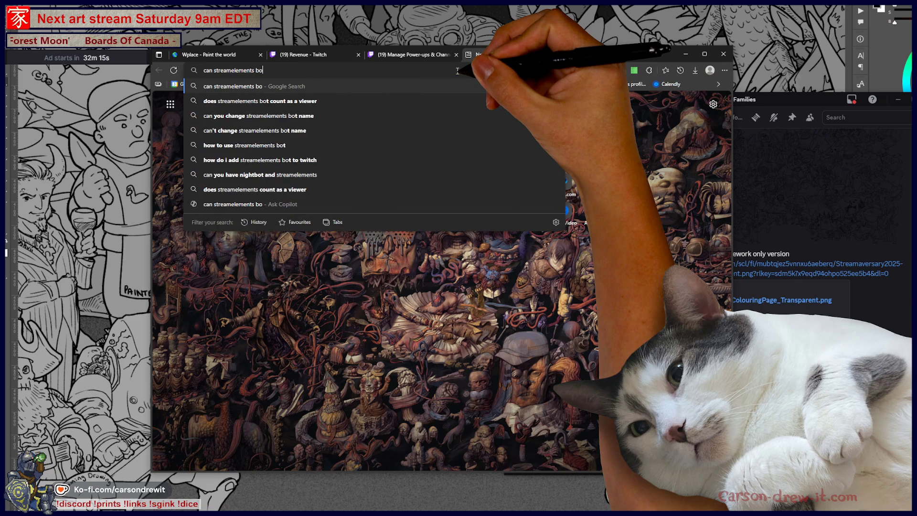
{"action": "type", "text": "t wh"}
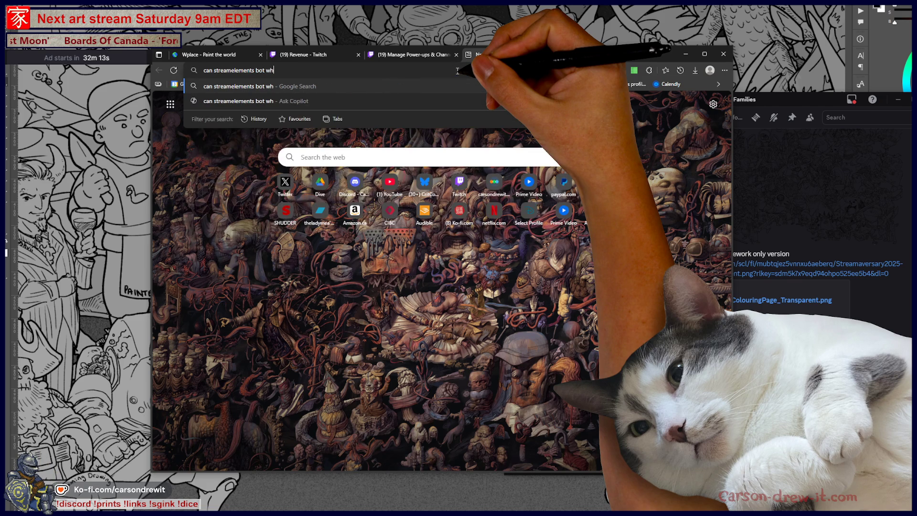
{"action": "type", "text": "isper vie"}
{"action": "key", "text": "BackSpace"}
{"action": "key", "text": "BackSpace"}
{"action": "type", "text": "a "}
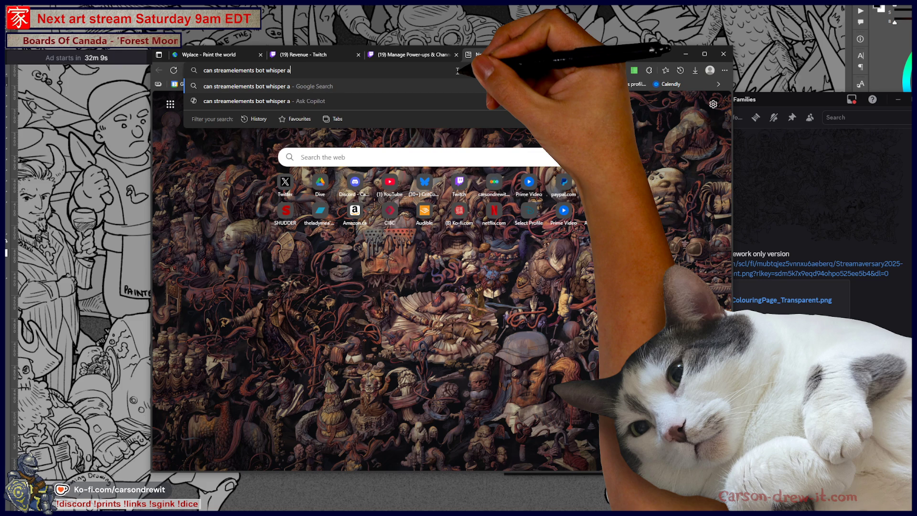
{"action": "type", "text": "viewer"}
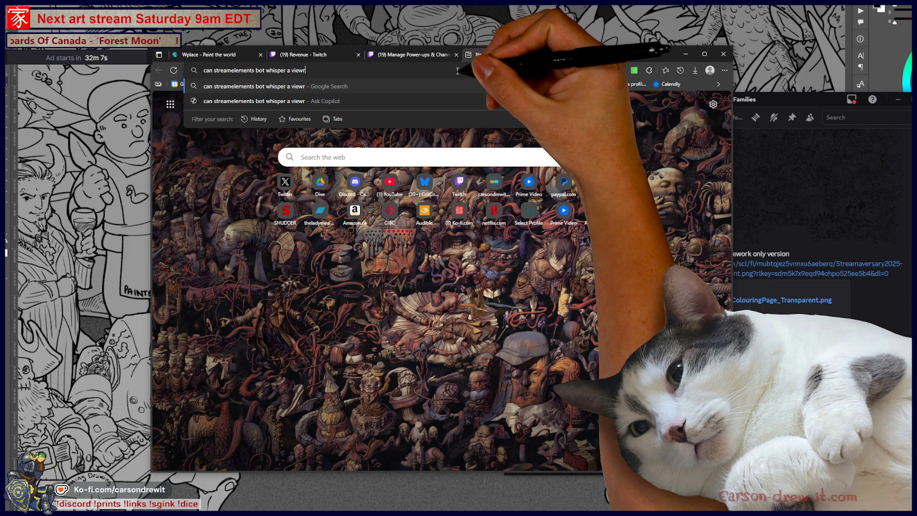
{"action": "key", "text": "Return"}
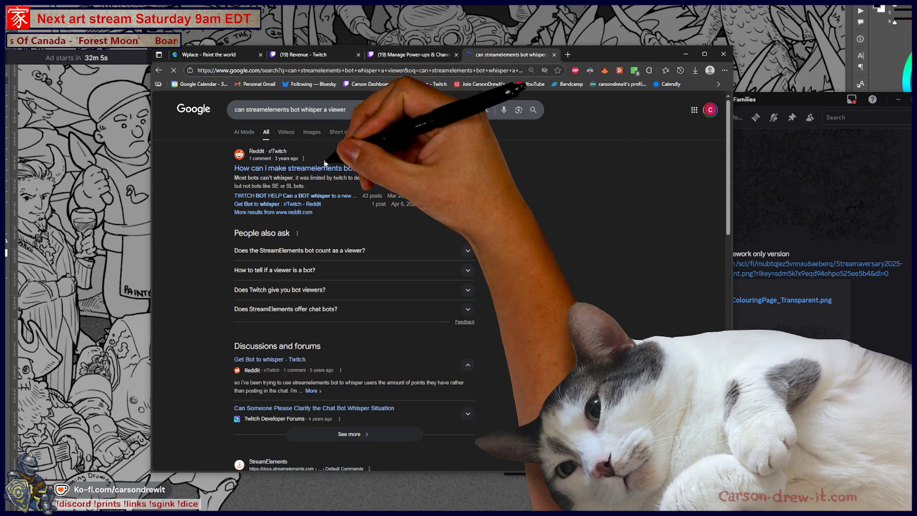
{"action": "left_click", "coordinate": [332, 172]}
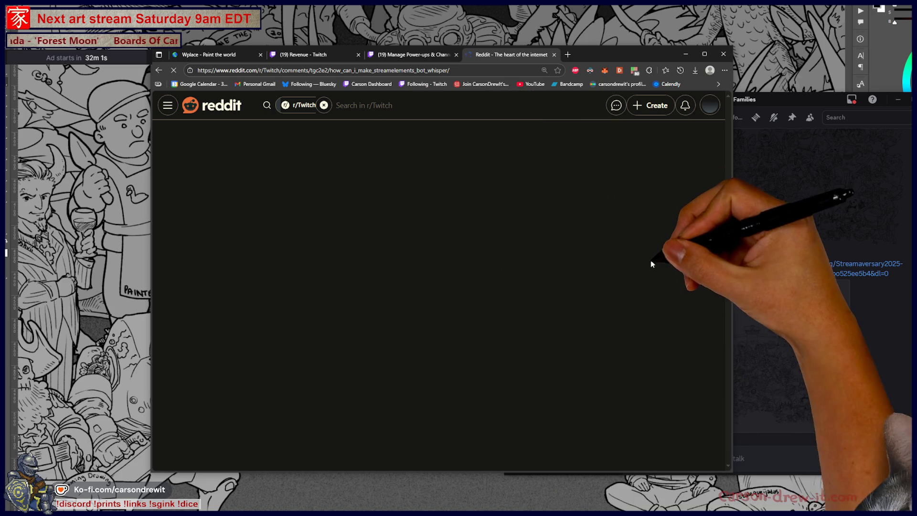
{"action": "scroll", "coordinate": [389, 227], "scroll_direction": "down", "scroll_amount": 5}
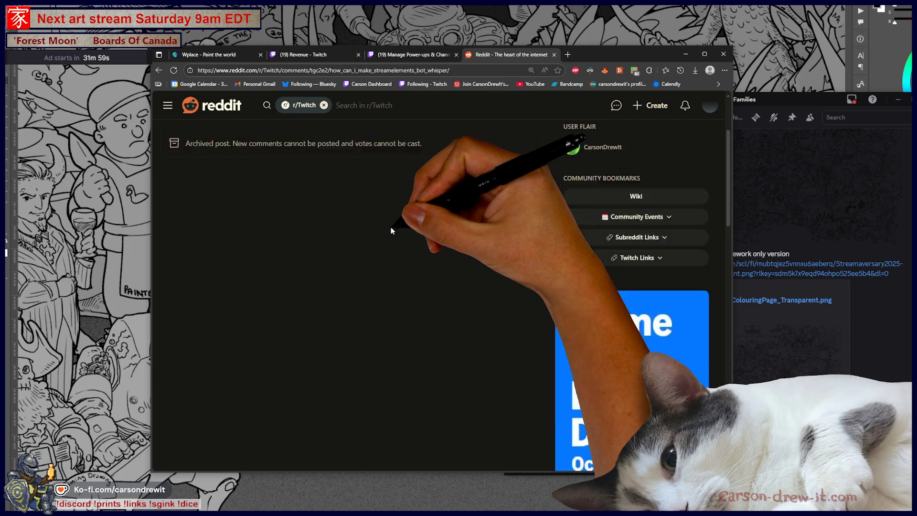
{"action": "scroll", "coordinate": [394, 232], "scroll_direction": "up", "scroll_amount": 5}
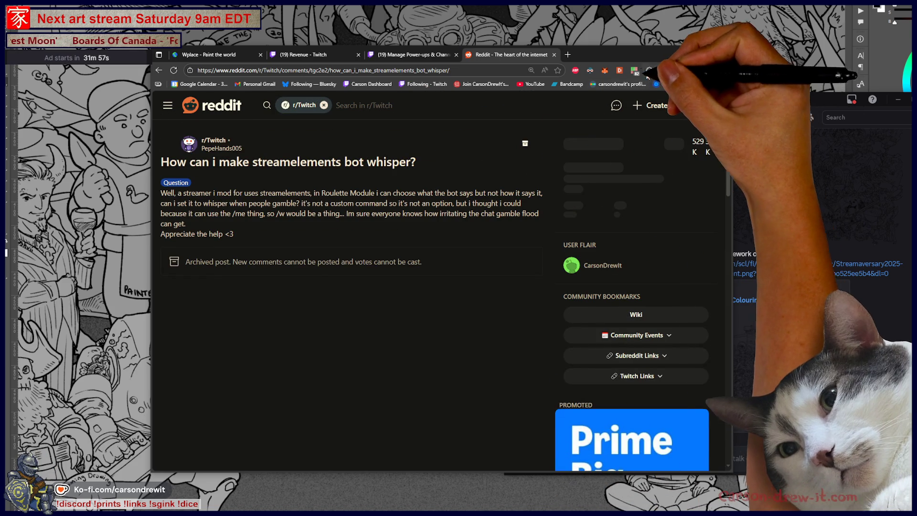
{"action": "left_click", "coordinate": [634, 70]}
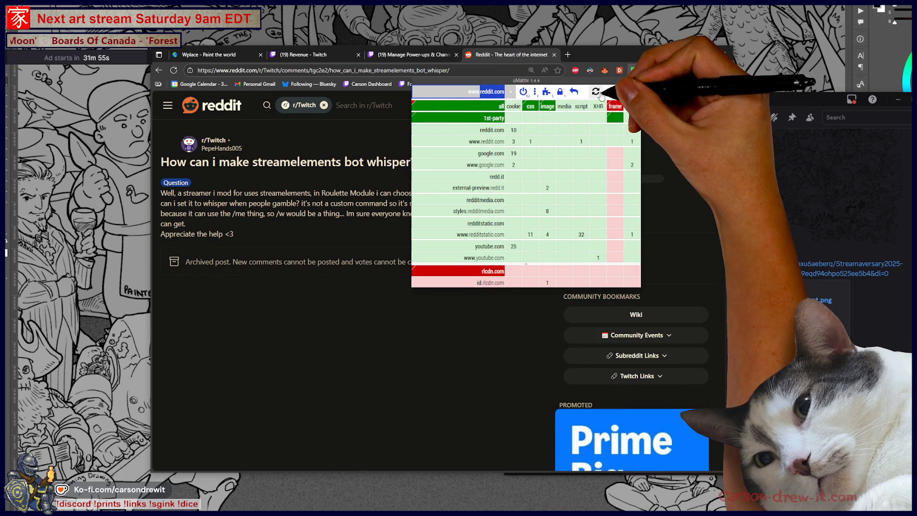
{"action": "left_click", "coordinate": [596, 91]}
{"action": "left_click", "coordinate": [344, 213]}
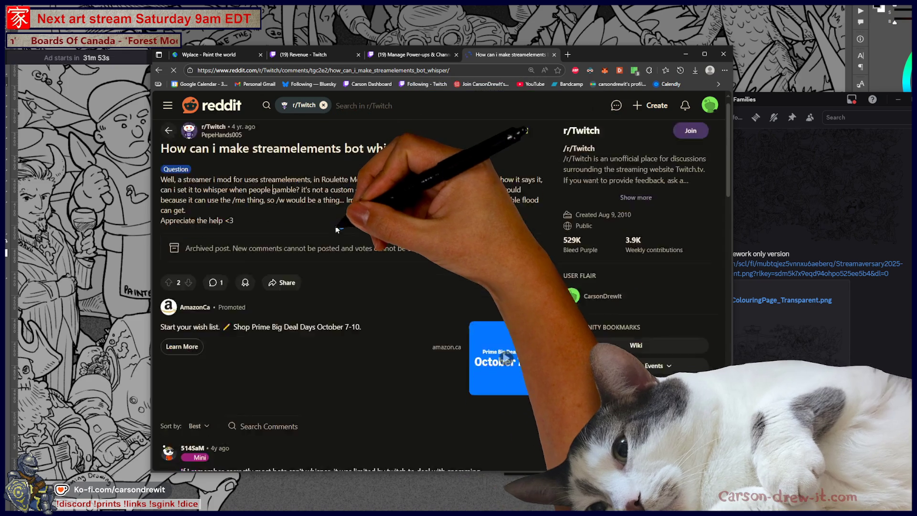
{"action": "scroll", "coordinate": [338, 245], "scroll_direction": "down", "scroll_amount": 5}
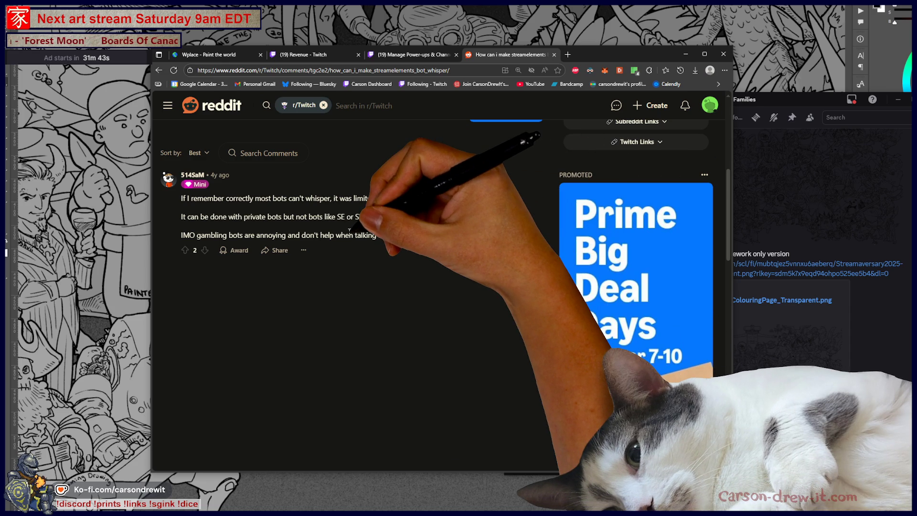
{"action": "key", "text": "alt+Left"}
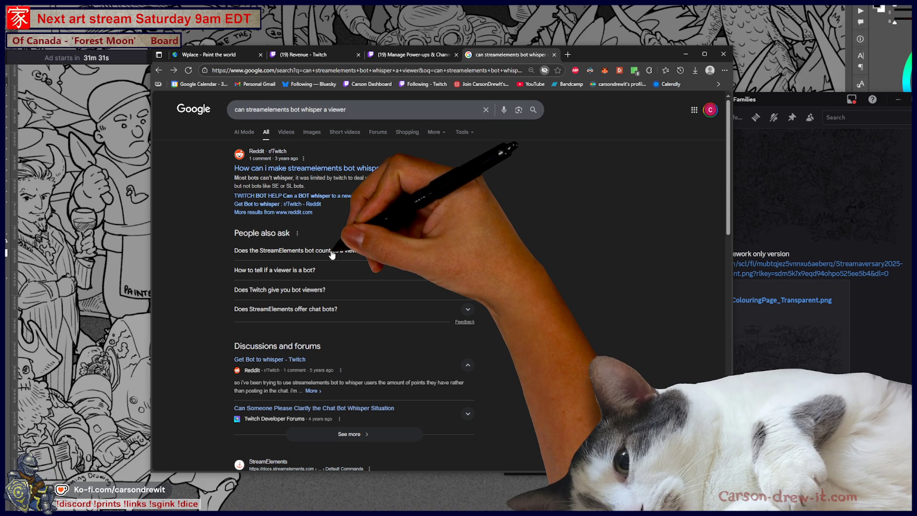
{"action": "scroll", "coordinate": [335, 263], "scroll_direction": "down", "scroll_amount": 6}
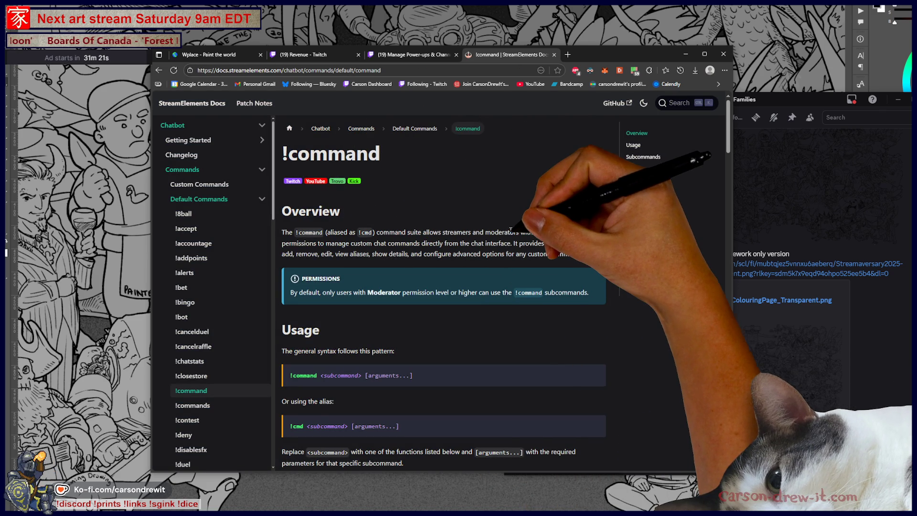
Step: Scroll the Google results toward the StreamElements !command documentation link
{"action": "scroll", "coordinate": [480, 233], "scroll_direction": "down", "scroll_amount": 3}
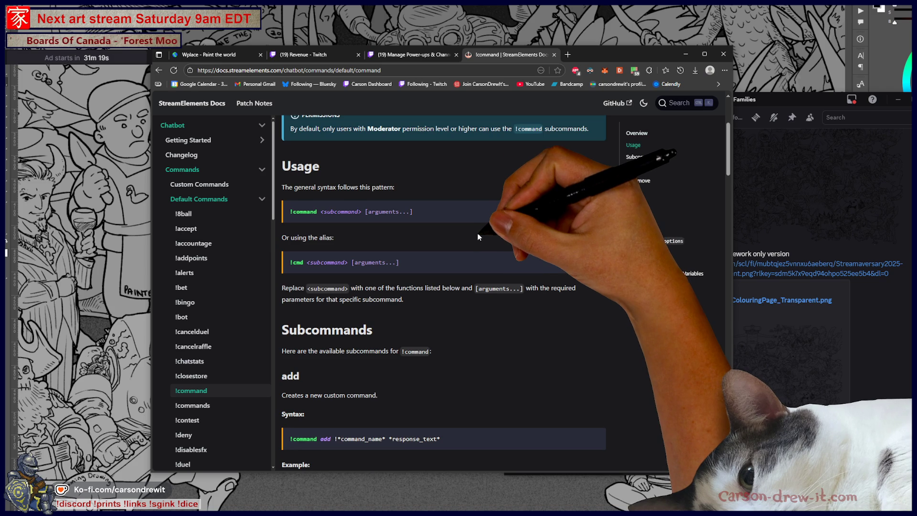
Step: Find 'whisper' on the !command docs page and jump to its FAQ match
{"action": "key", "text": "ctrl+f"}
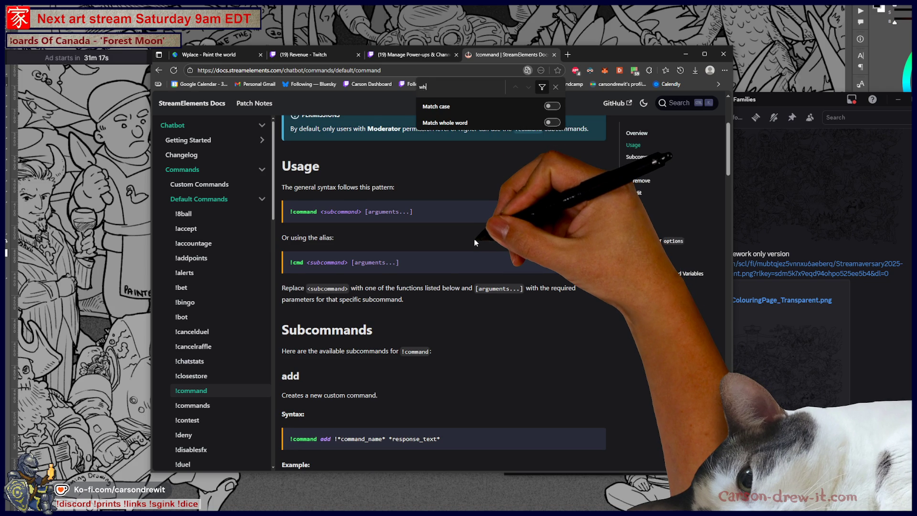
{"action": "type", "text": "isper"}
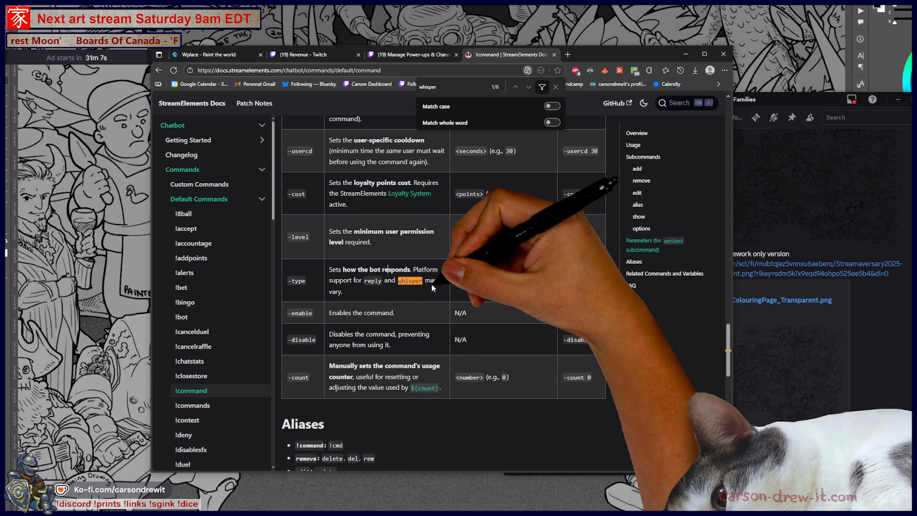
{"action": "scroll", "coordinate": [656, 342], "scroll_direction": "down", "scroll_amount": 1}
{"action": "scroll", "coordinate": [655, 344], "scroll_direction": "down", "scroll_amount": 5}
{"action": "scroll", "coordinate": [535, 248], "scroll_direction": "up", "scroll_amount": 8}
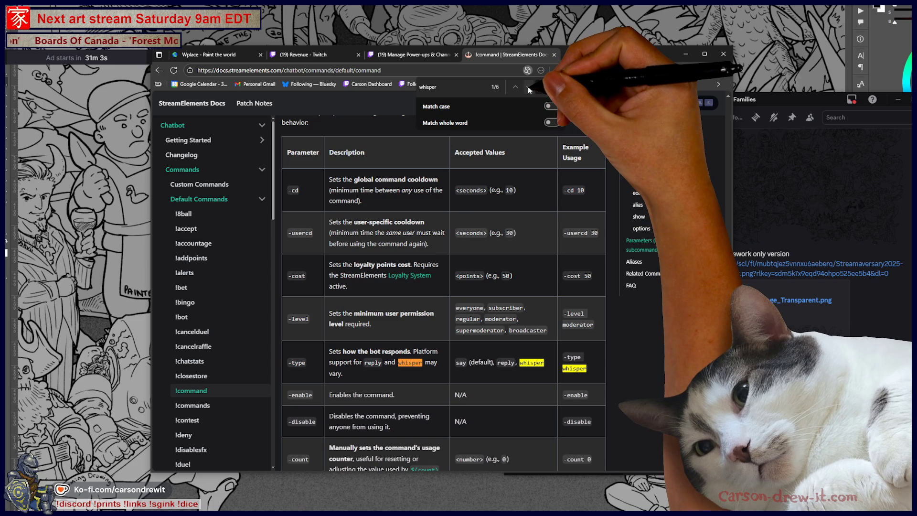
{"action": "left_click", "coordinate": [528, 87]}
{"action": "left_click", "coordinate": [528, 87]}
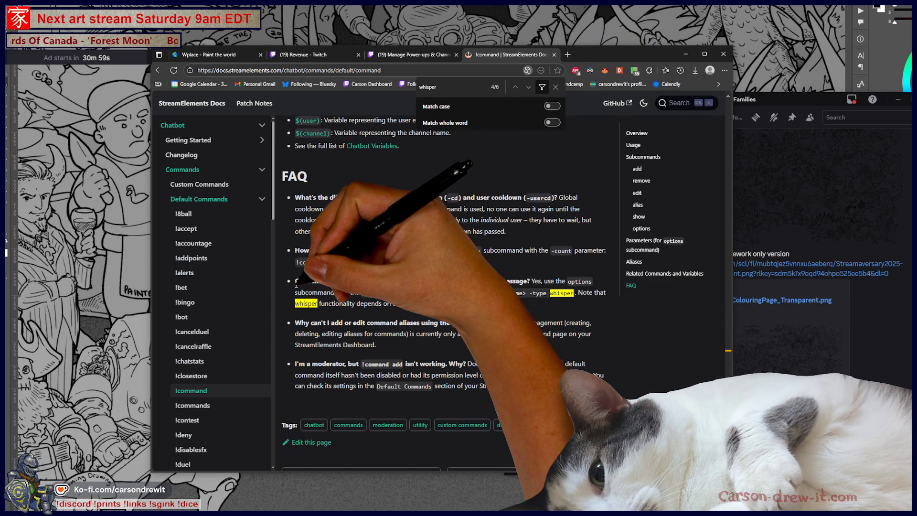
Step: Highlight the FAQ question on whisper replies and the note that whispers depend on platform
{"action": "left_click_drag", "start_coordinate": [296, 282], "coordinate": [540, 279]}
{"action": "left_click", "coordinate": [644, 359]}
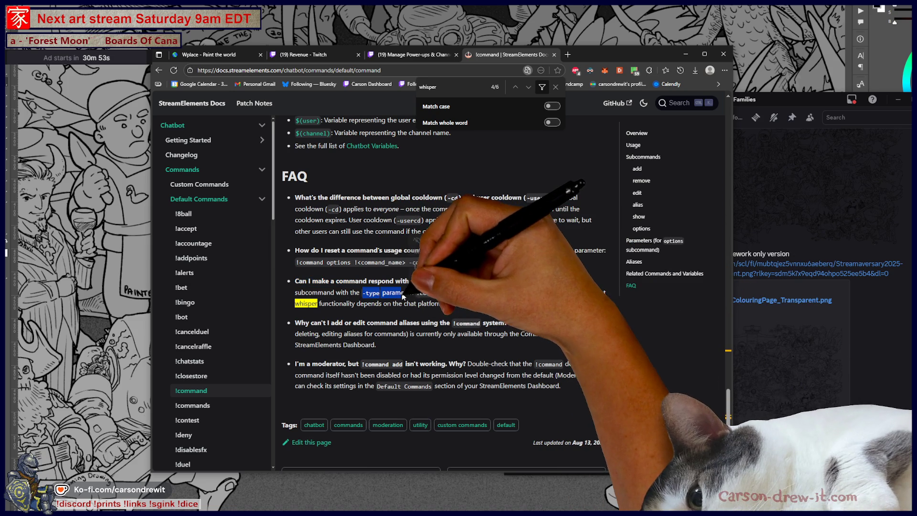
{"action": "left_click", "coordinate": [478, 306]}
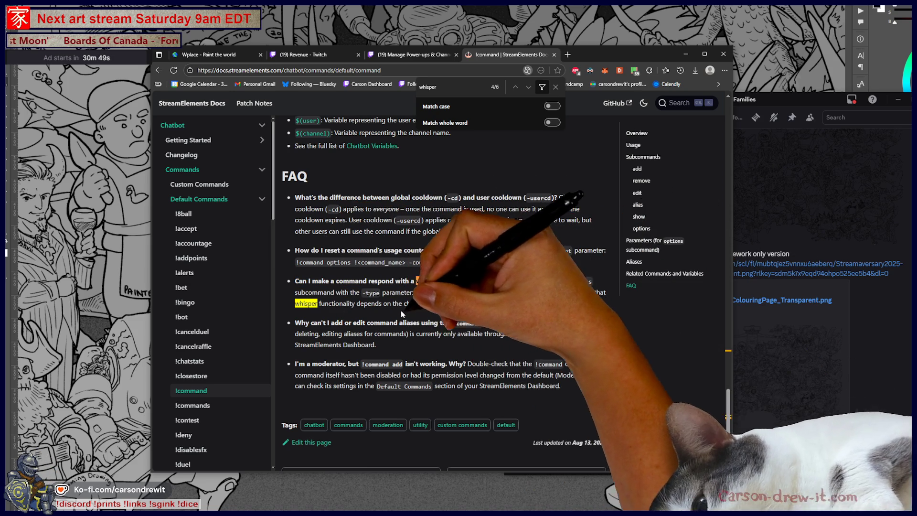
{"action": "left_click_drag", "start_coordinate": [289, 303], "coordinate": [371, 306]}
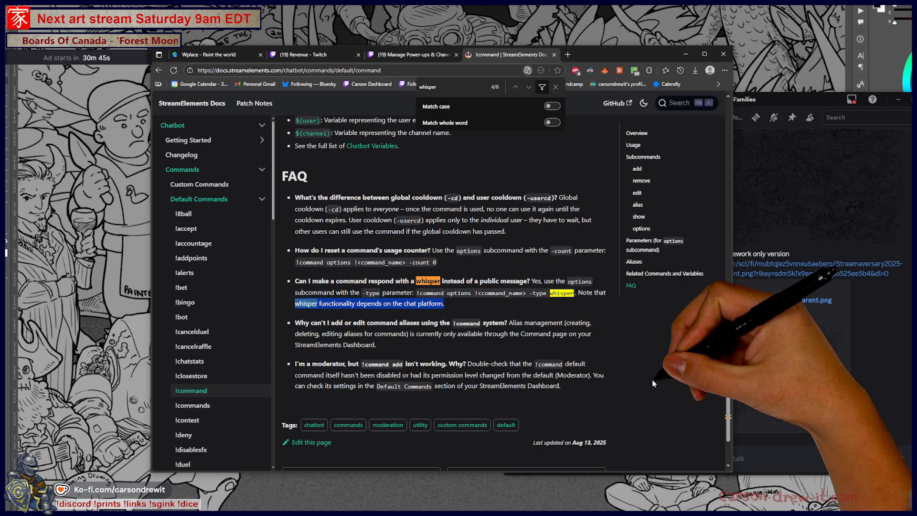
{"action": "left_click", "coordinate": [518, 372]}
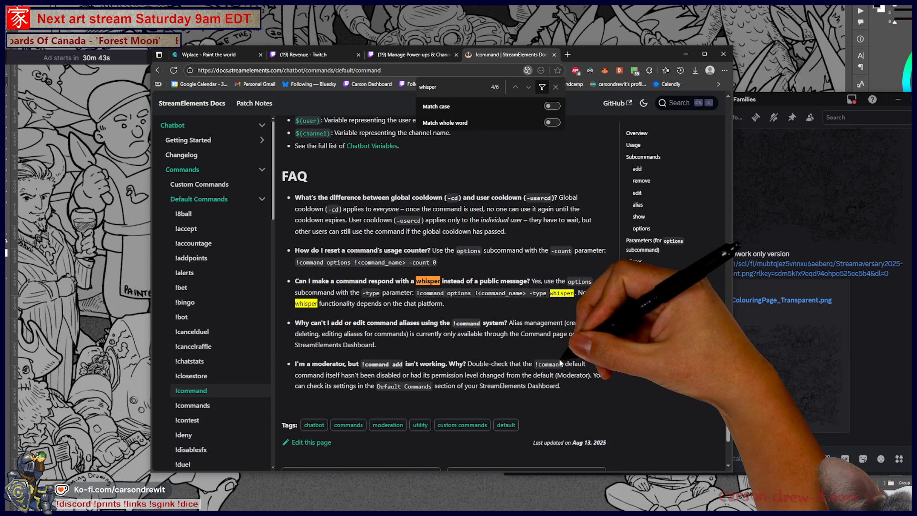
{"action": "scroll", "coordinate": [558, 359], "scroll_direction": "down", "scroll_amount": 3}
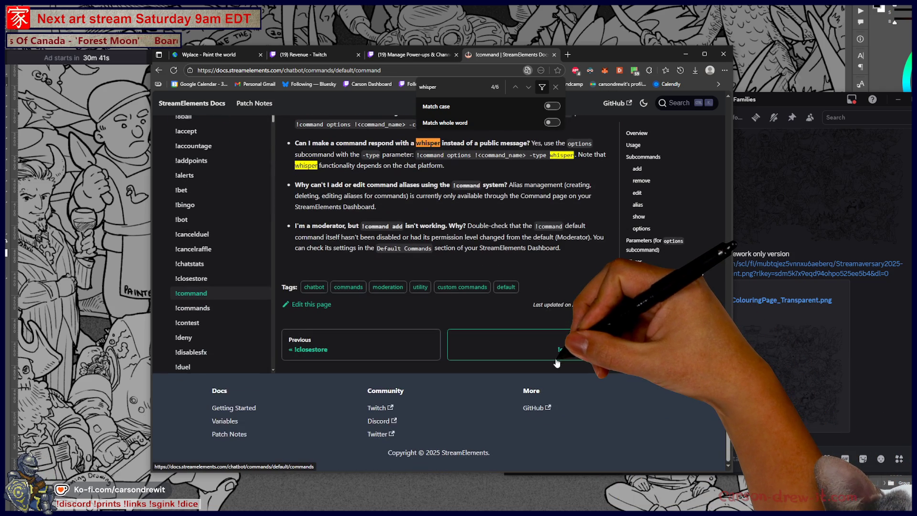
Step: Bring the Parameters table listing -type say, reply or whisper into view, briefly zooming in and back
{"action": "scroll", "coordinate": [556, 363], "scroll_direction": "up", "scroll_amount": 4}
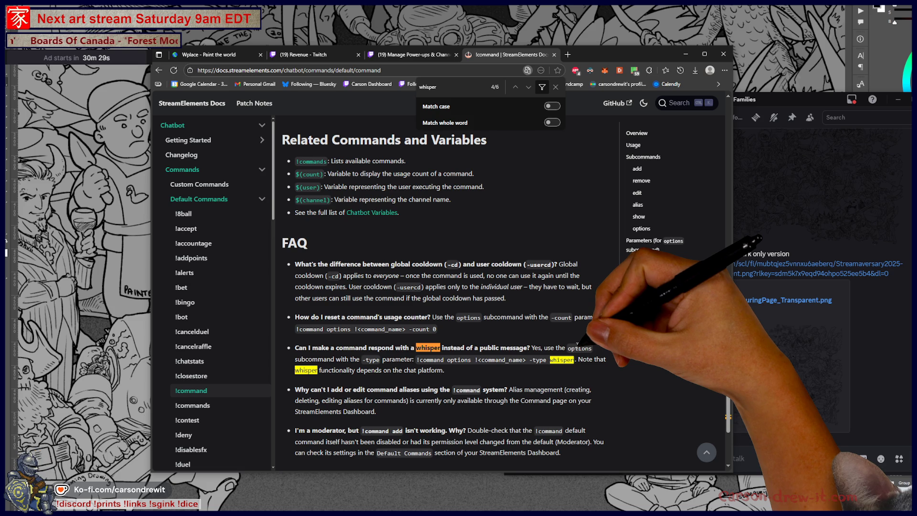
{"action": "scroll", "coordinate": [550, 343], "scroll_direction": "up", "scroll_amount": 10}
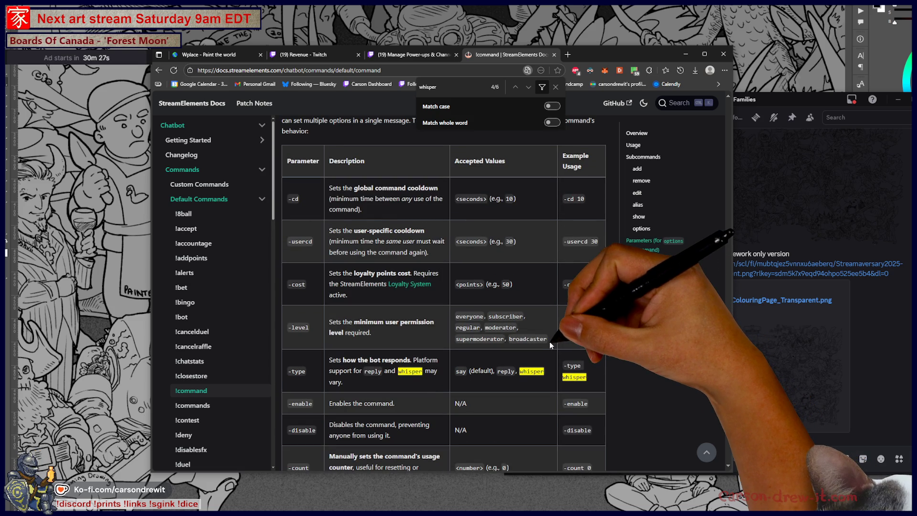
{"action": "scroll", "coordinate": [546, 343], "scroll_direction": "down", "scroll_amount": 4}
{"action": "scroll", "coordinate": [546, 343], "scroll_direction": "up", "scroll_amount": 5}
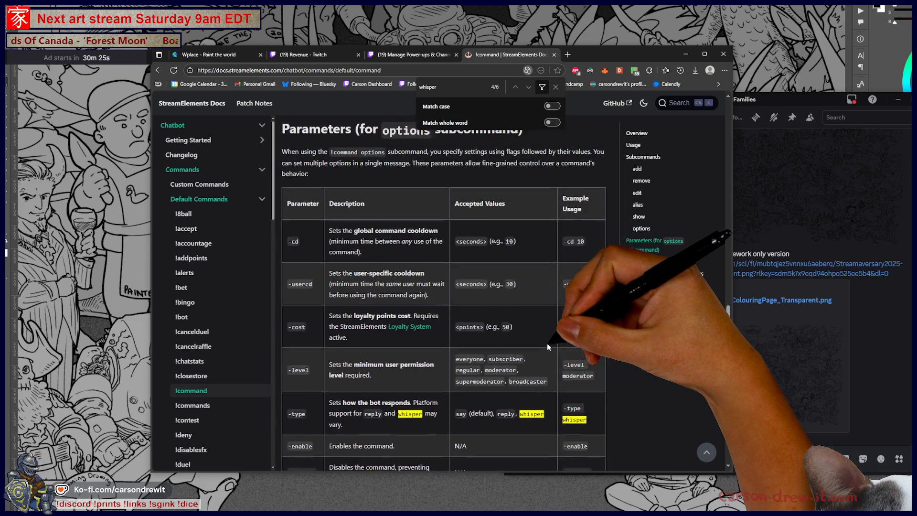
{"action": "scroll", "coordinate": [548, 345], "scroll_direction": "up", "scroll_amount": 4}
{"action": "scroll", "coordinate": [548, 345], "scroll_direction": "down", "scroll_amount": 2}
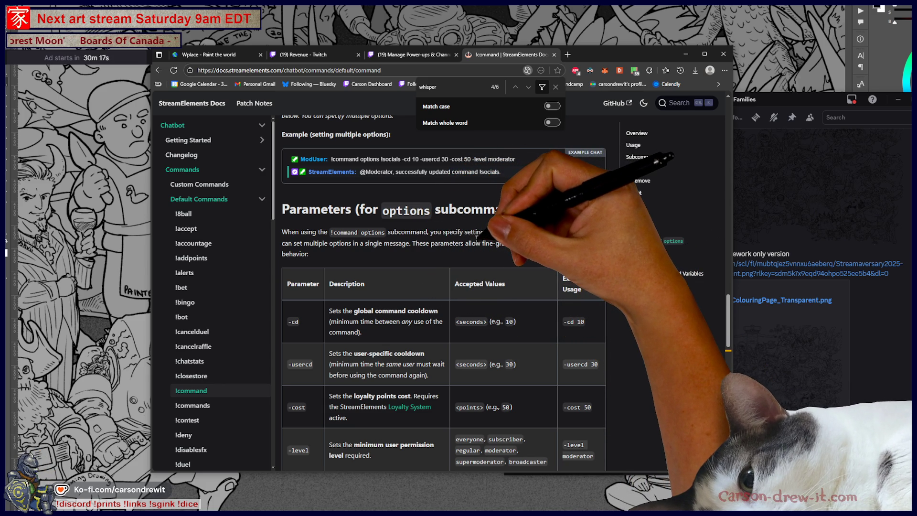
{"action": "scroll", "coordinate": [473, 242], "scroll_direction": "down", "scroll_amount": 2}
{"action": "scroll", "coordinate": [477, 241], "scroll_direction": "down", "scroll_amount": 2}
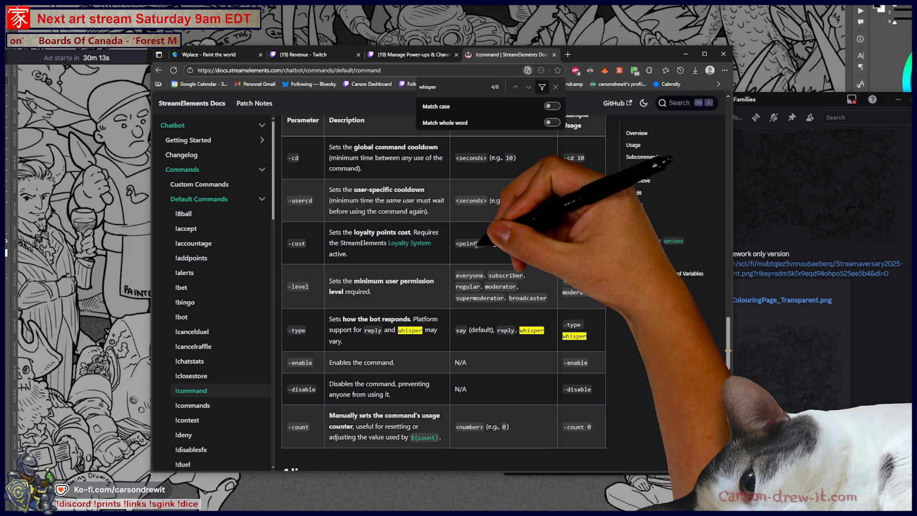
{"action": "scroll", "coordinate": [476, 245], "scroll_direction": "down", "scroll_amount": 3}
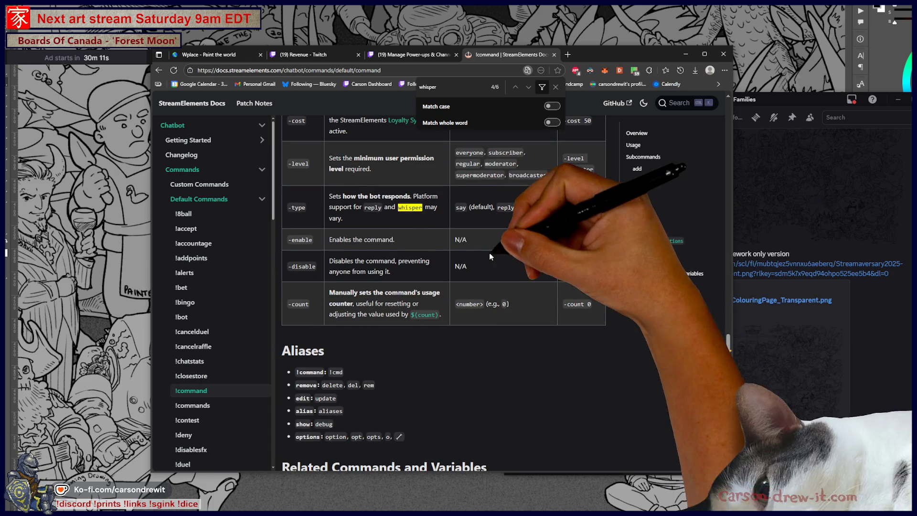
{"action": "scroll", "coordinate": [580, 238], "scroll_direction": "up", "scroll_amount": 9}
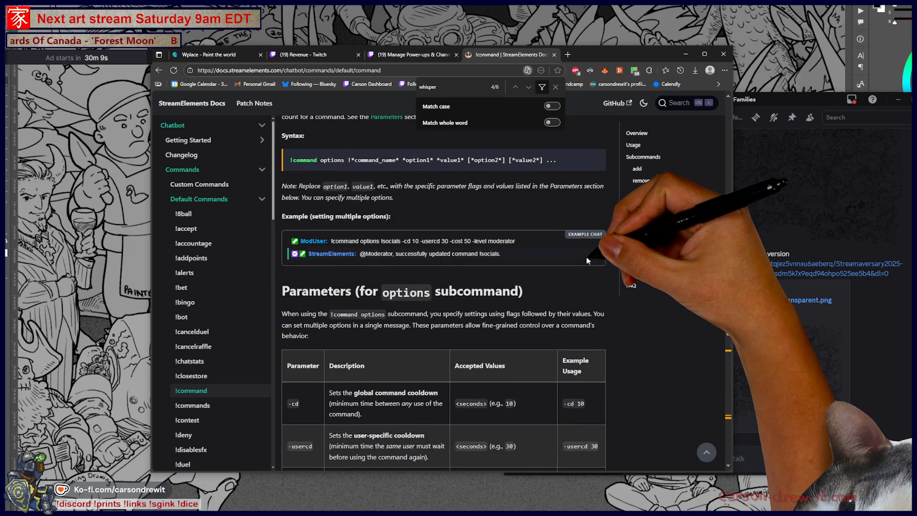
{"action": "scroll", "coordinate": [586, 256], "scroll_direction": "down", "scroll_amount": 6}
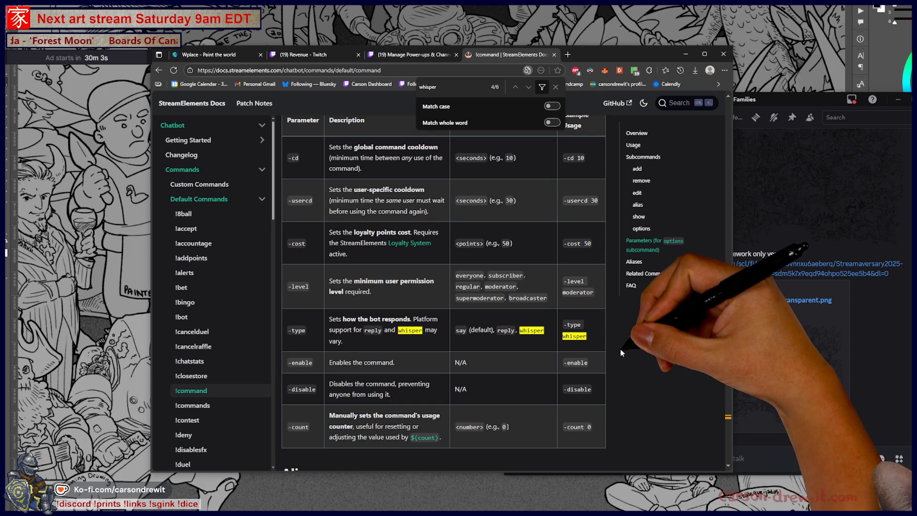
{"action": "scroll", "coordinate": [620, 353], "scroll_direction": "down", "scroll_amount": 10}
{"action": "key", "text": "ctrl+plus"}
{"action": "key", "text": "ctrl+plus"}
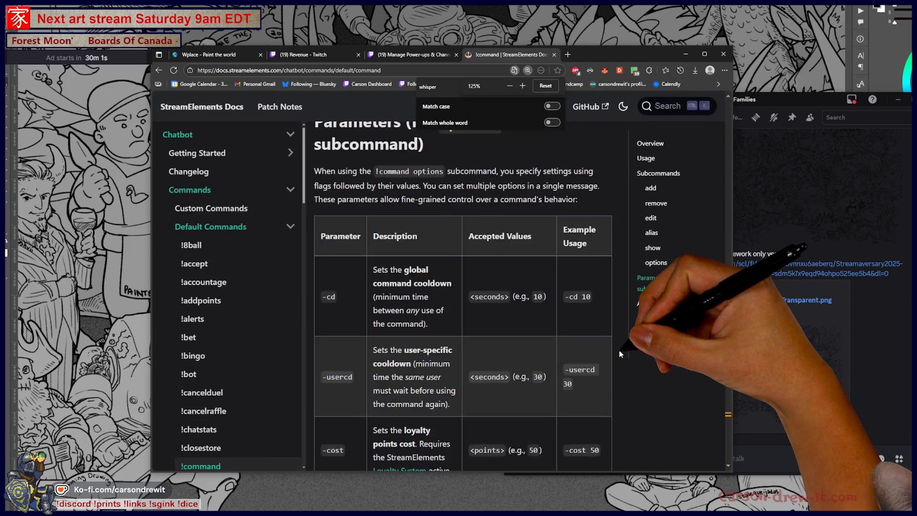
{"action": "key", "text": "ctrl+minus"}
{"action": "key", "text": "ctrl+minus"}
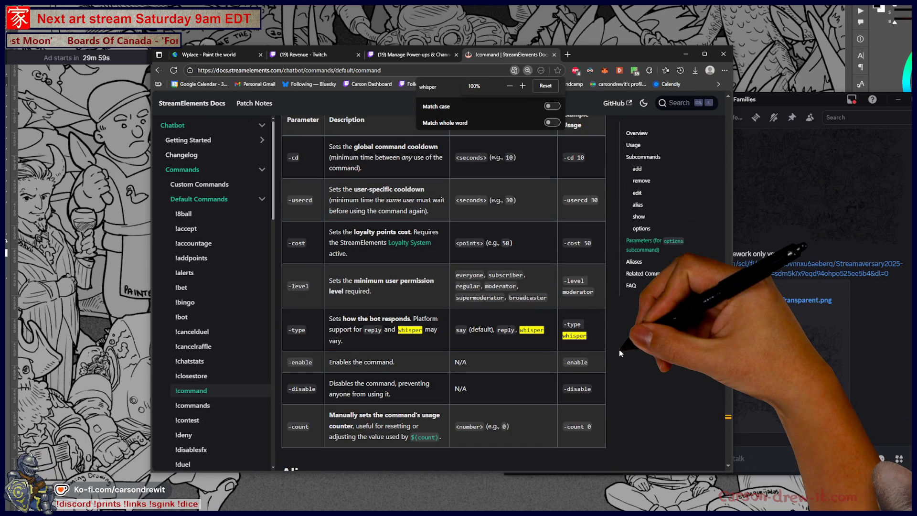
{"action": "scroll", "coordinate": [619, 353], "scroll_direction": "down", "scroll_amount": 3}
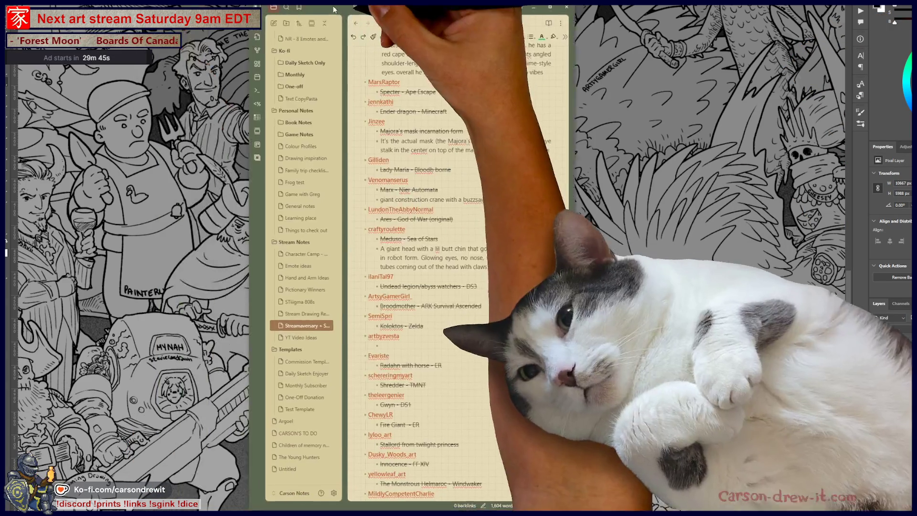
Step: Remove the strikethrough from the Fenrir - Hellblade line and its description lines
{"action": "scroll", "coordinate": [524, 248], "scroll_direction": "up", "scroll_amount": 10}
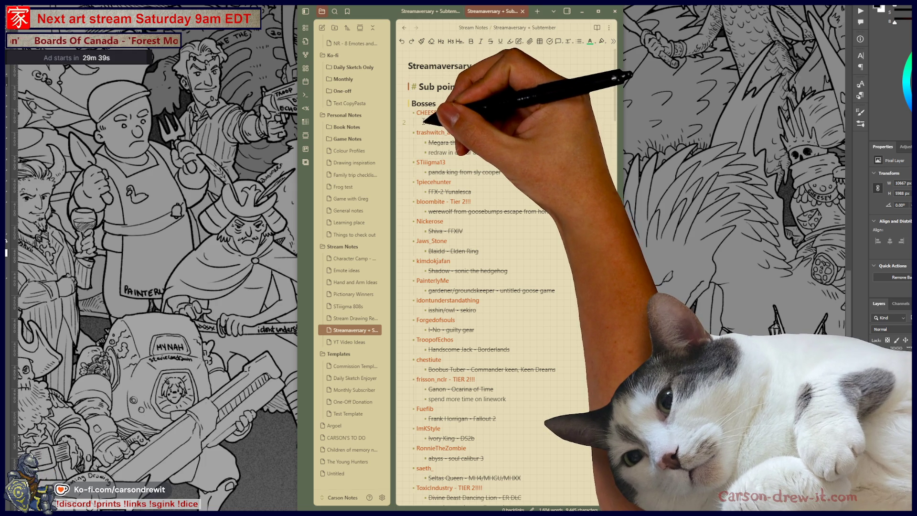
{"action": "scroll", "coordinate": [506, 277], "scroll_direction": "down", "scroll_amount": 15}
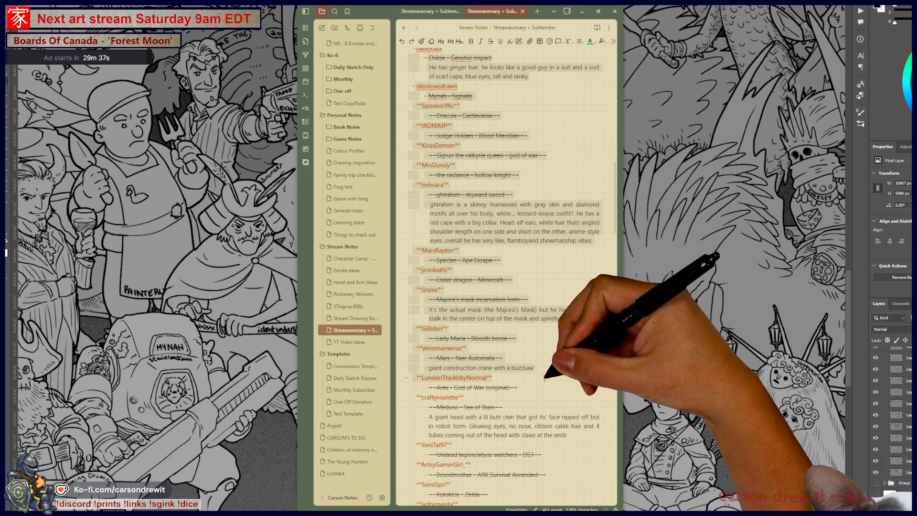
{"action": "scroll", "coordinate": [547, 378], "scroll_direction": "down", "scroll_amount": 15}
{"action": "scroll", "coordinate": [550, 405], "scroll_direction": "down", "scroll_amount": 15}
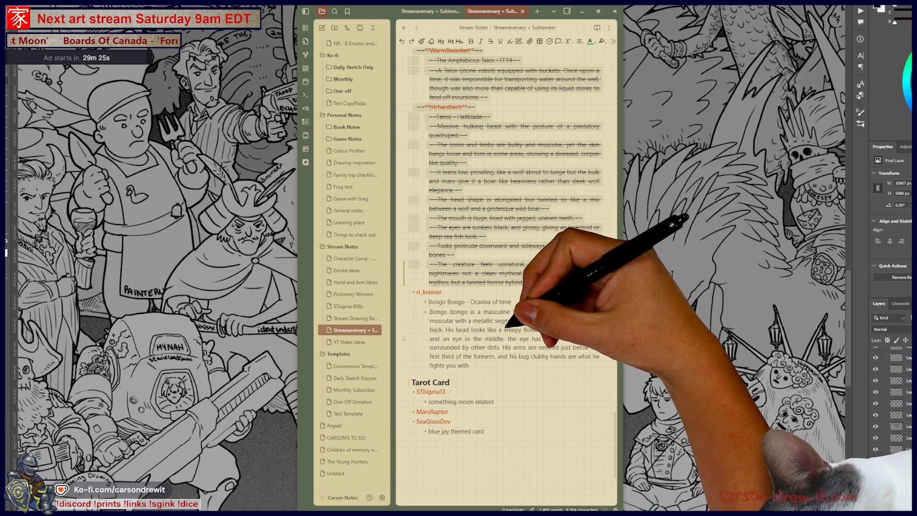
{"action": "key", "text": "ctrl+z"}
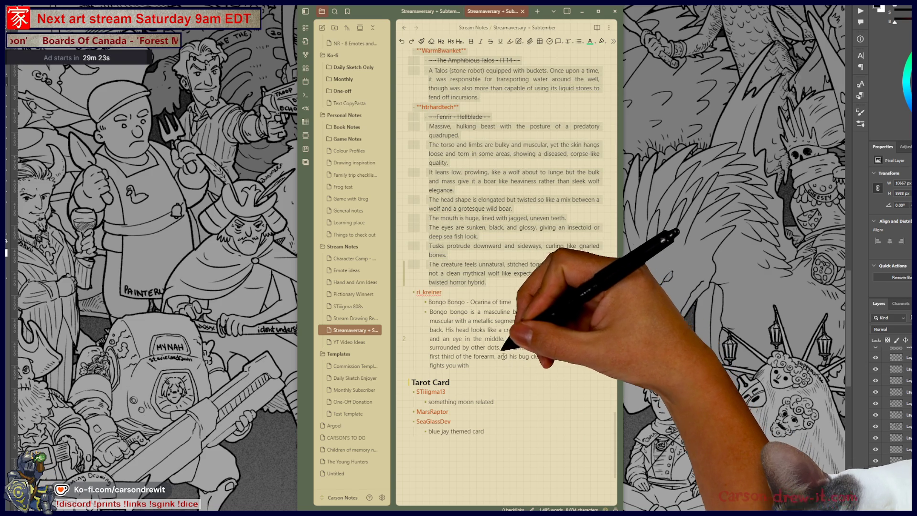
{"action": "key", "text": "ctrl+z"}
{"action": "key", "text": "ctrl+z"}
{"action": "key", "text": "ctrl+z"}
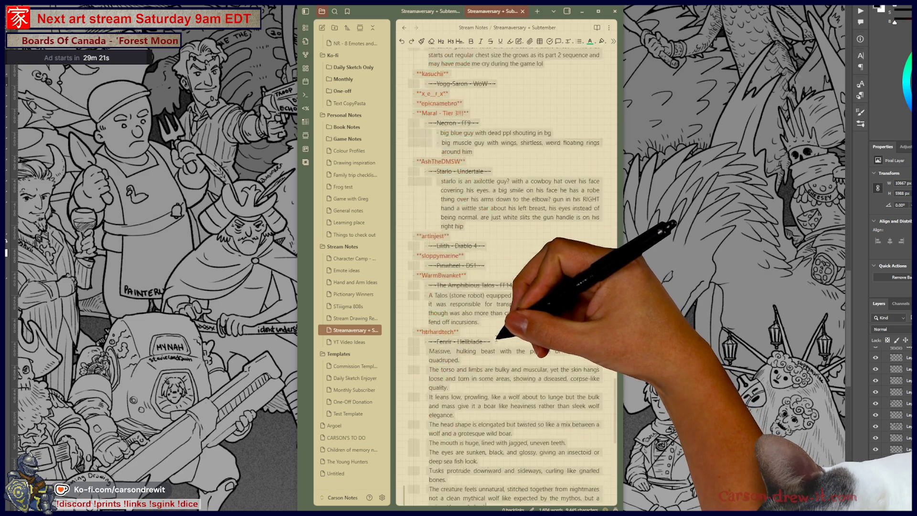
{"action": "left_click", "coordinate": [417, 453]}
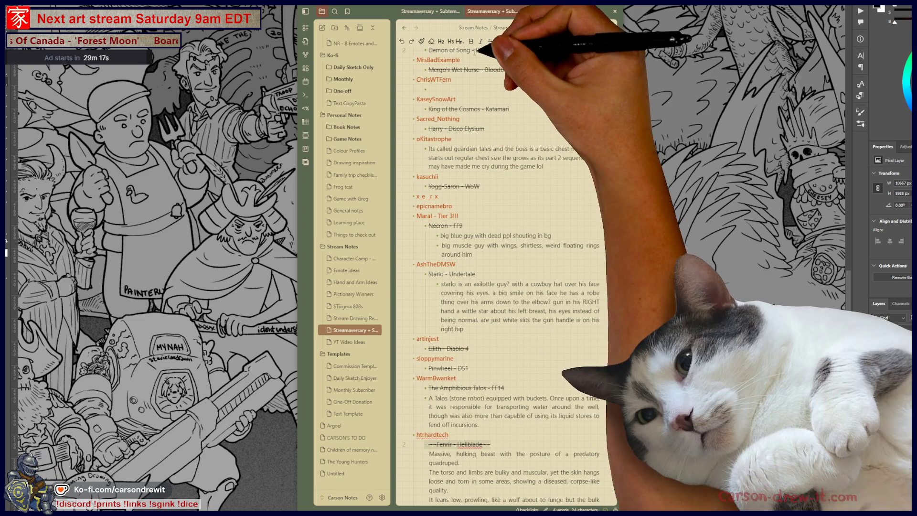
{"action": "left_click", "coordinate": [500, 43]}
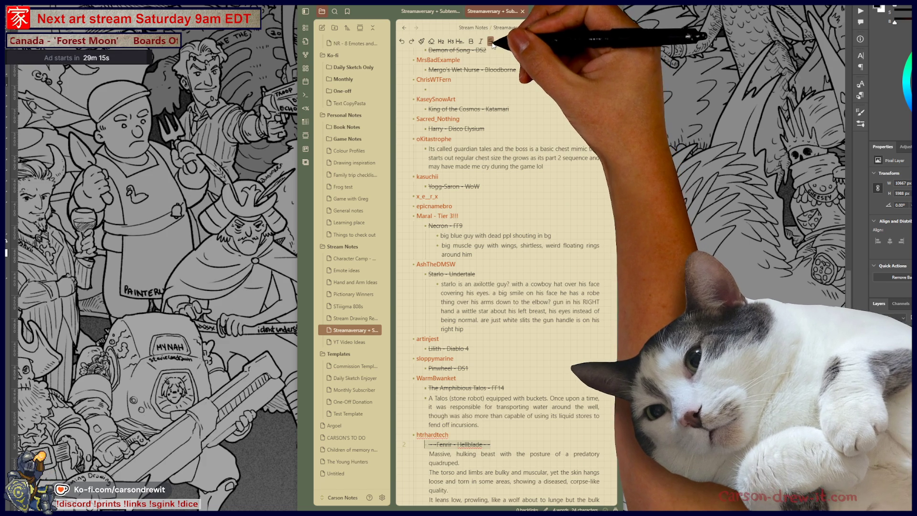
{"action": "left_click", "coordinate": [490, 41]}
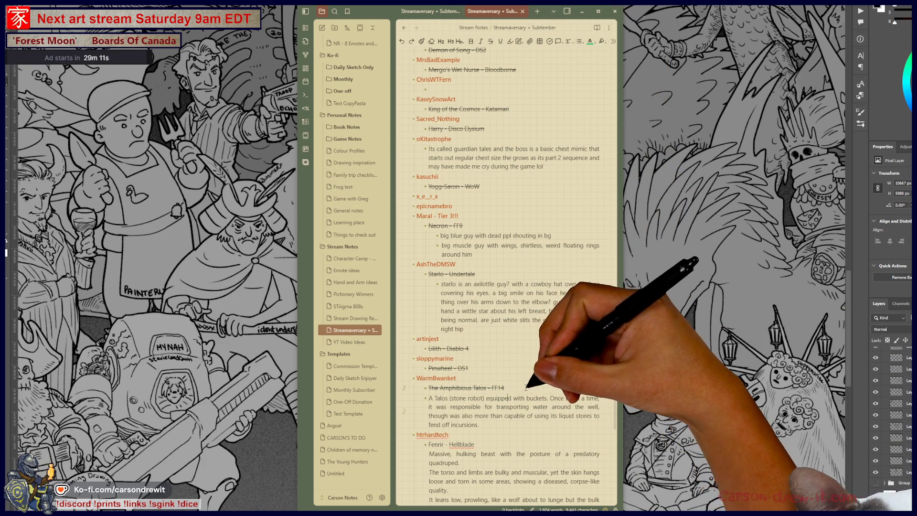
Step: Select the Bosses list text below the Sub points 438 + 4 heading
{"action": "scroll", "coordinate": [506, 277], "scroll_direction": "up", "scroll_amount": 20}
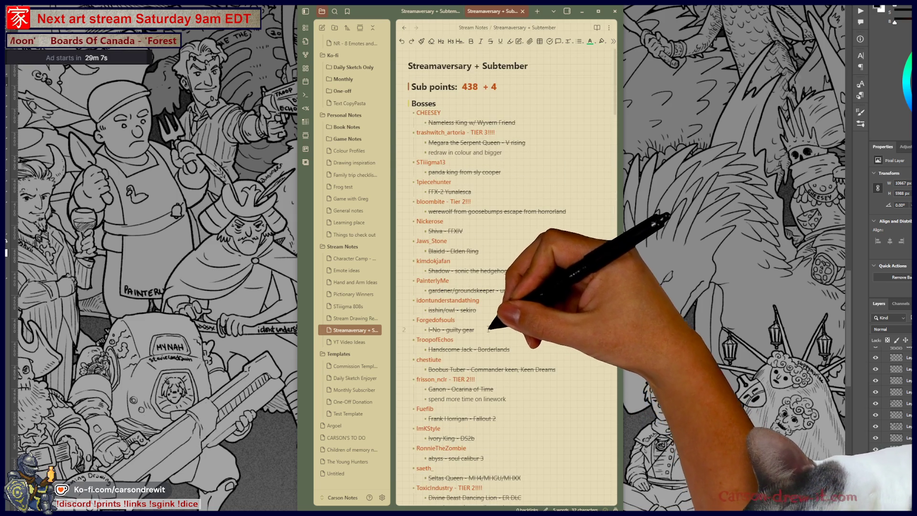
{"action": "scroll", "coordinate": [513, 170], "scroll_direction": "down", "scroll_amount": 15}
{"action": "scroll", "coordinate": [506, 277], "scroll_direction": "down", "scroll_amount": 15}
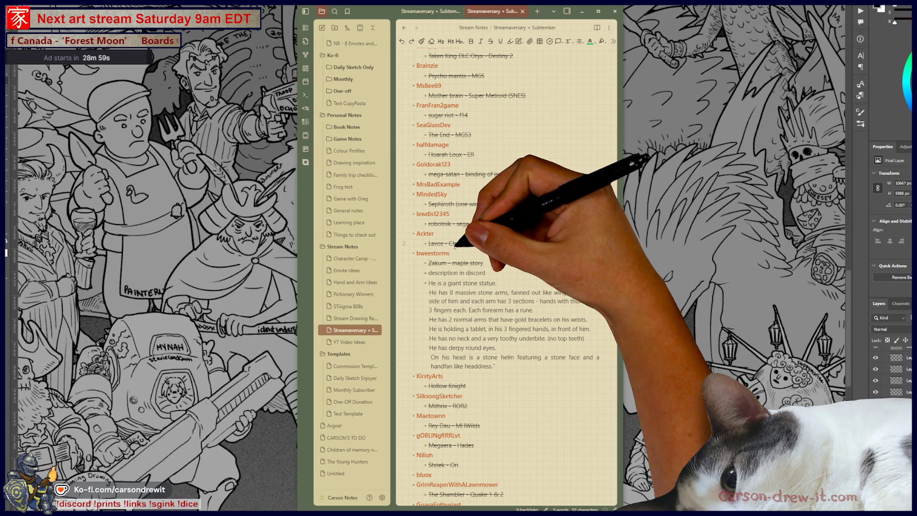
{"action": "scroll", "coordinate": [454, 247], "scroll_direction": "down", "scroll_amount": 10}
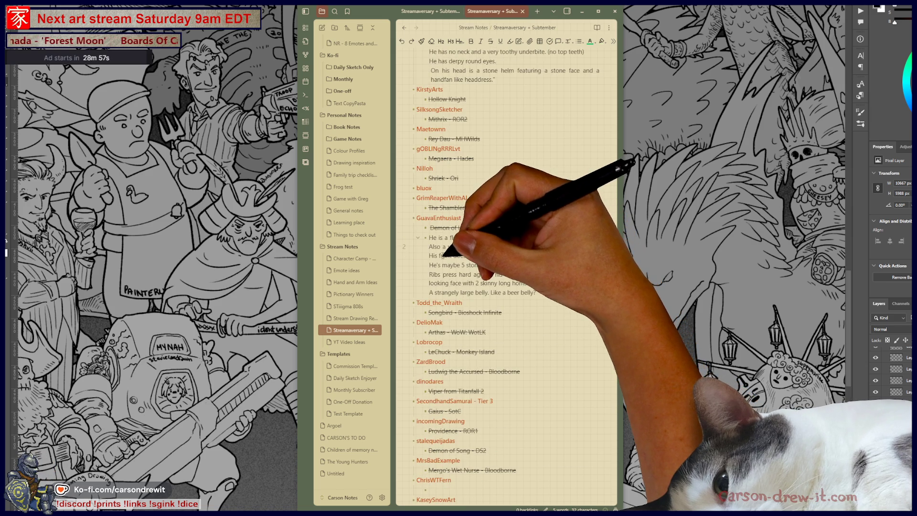
{"action": "scroll", "coordinate": [506, 277], "scroll_direction": "down", "scroll_amount": 8}
{"action": "scroll", "coordinate": [506, 277], "scroll_direction": "down", "scroll_amount": 10}
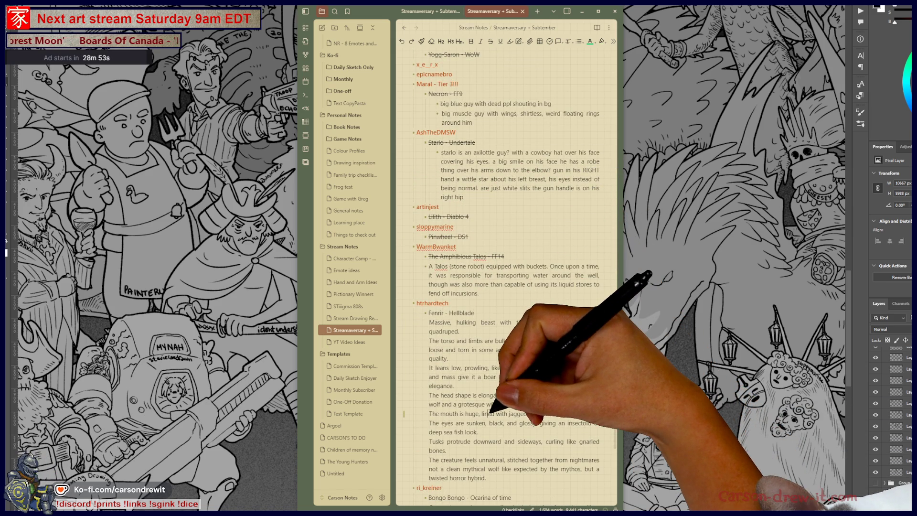
{"action": "scroll", "coordinate": [507, 277], "scroll_direction": "down", "scroll_amount": 8}
{"action": "scroll", "coordinate": [506, 277], "scroll_direction": "up", "scroll_amount": 4}
{"action": "left_click_drag", "start_coordinate": [488, 291], "coordinate": [443, 258]}
{"action": "left_click_drag", "start_coordinate": [449, 216], "coordinate": [416, 113]}
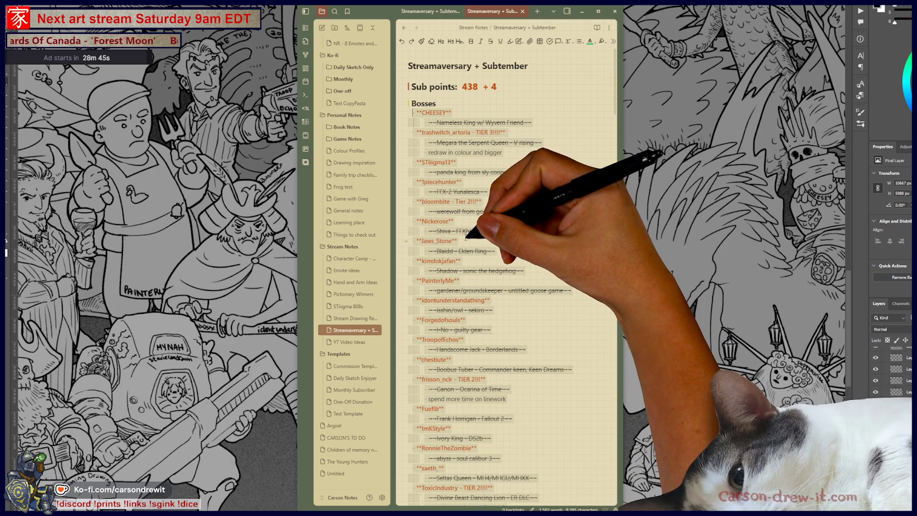
{"action": "left_click", "coordinate": [526, 369]}
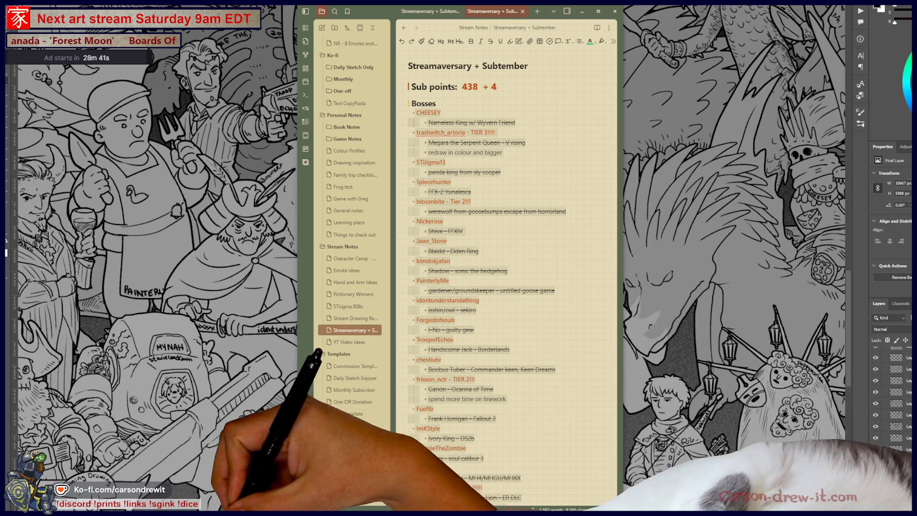
Step: Delete the message.txt attachment pasted into sub_butts_talk and shift the Discord window right
{"action": "key", "text": "alt+Tab"}
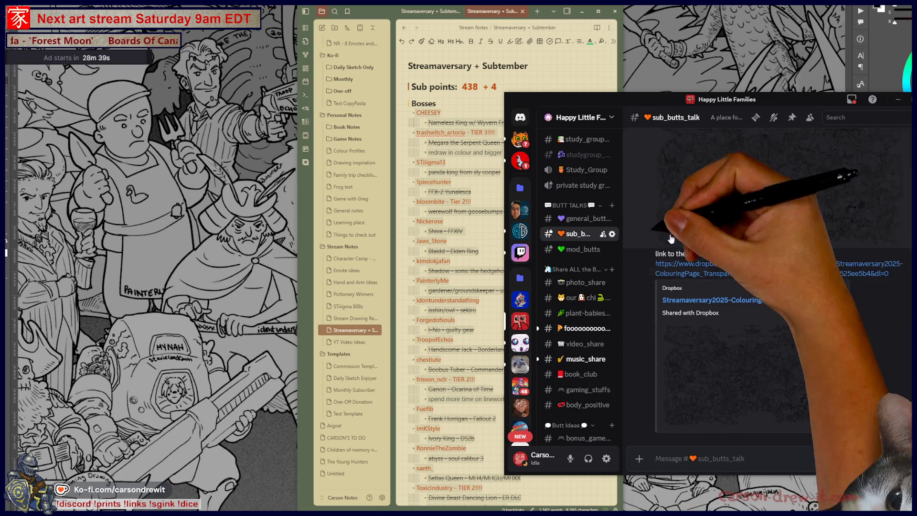
{"action": "key", "text": "ctrl+v"}
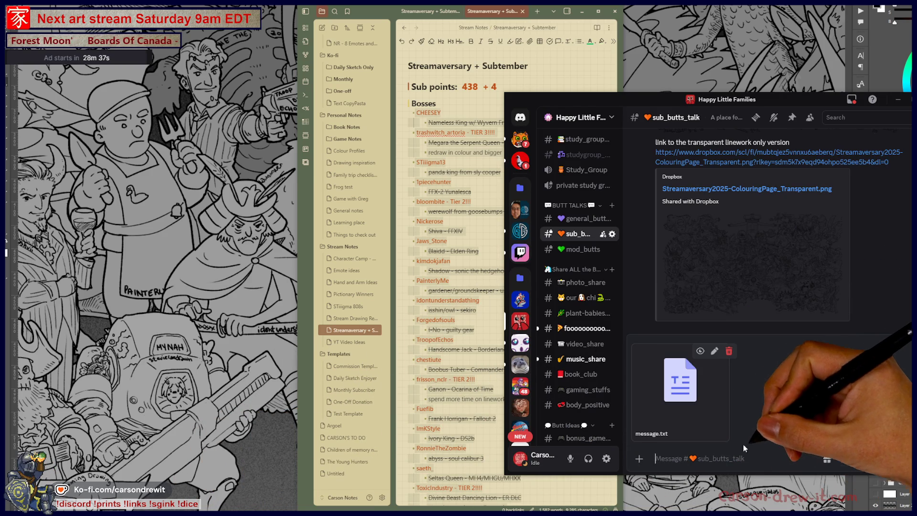
{"action": "left_click", "coordinate": [715, 353]}
{"action": "left_click", "coordinate": [762, 345]}
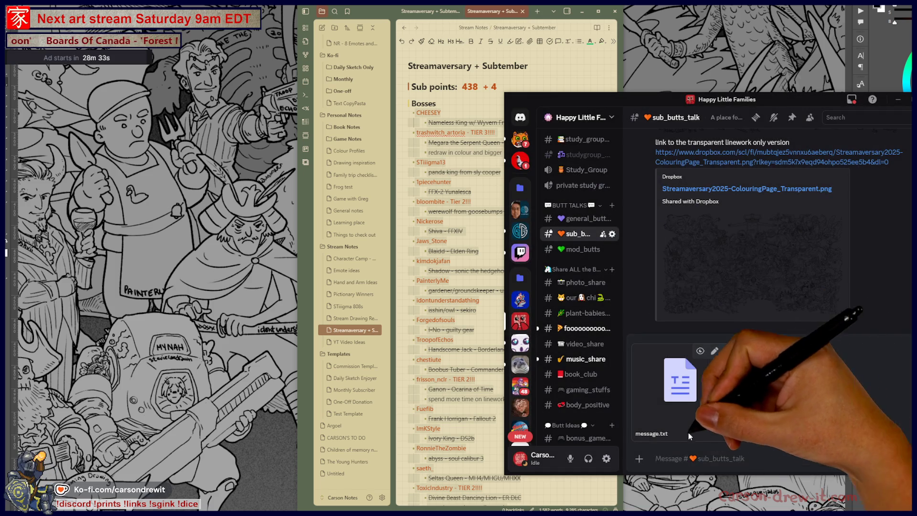
{"action": "left_click", "coordinate": [731, 353]}
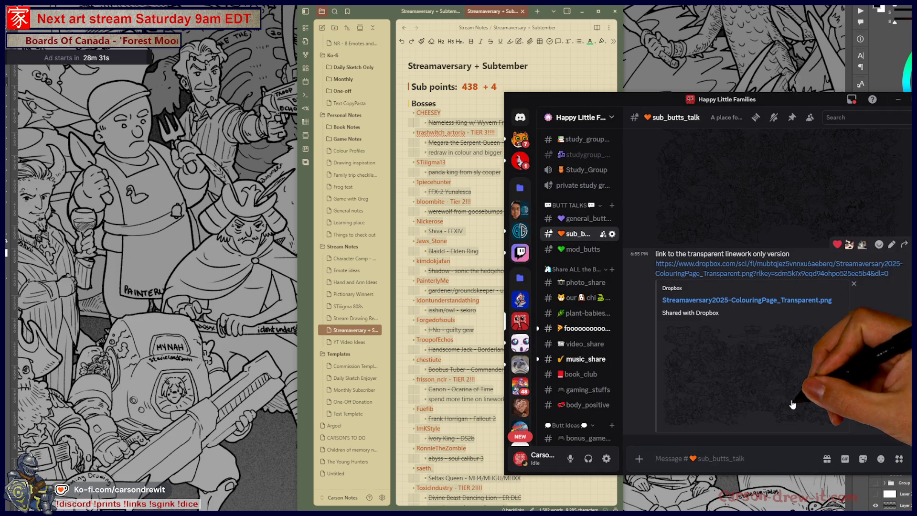
{"action": "mouse_move", "coordinate": [628, 110]}
{"action": "left_mouse_down"}
{"action": "mouse_move", "coordinate": [797, 141]}
{"action": "mouse_move", "coordinate": [777, 105]}
{"action": "left_mouse_up"}
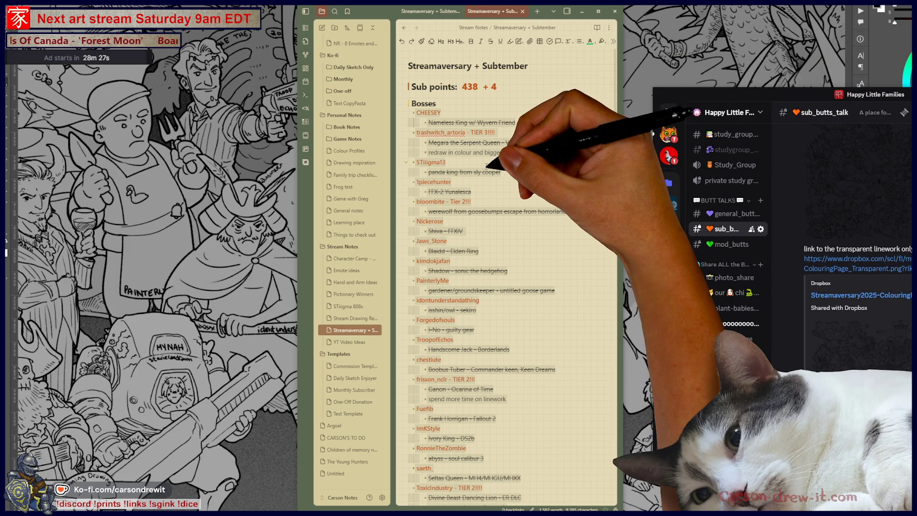
Step: Delete the 'redraw in colour and bigger' note and its empty line from the boss list
{"action": "left_click", "coordinate": [440, 126]}
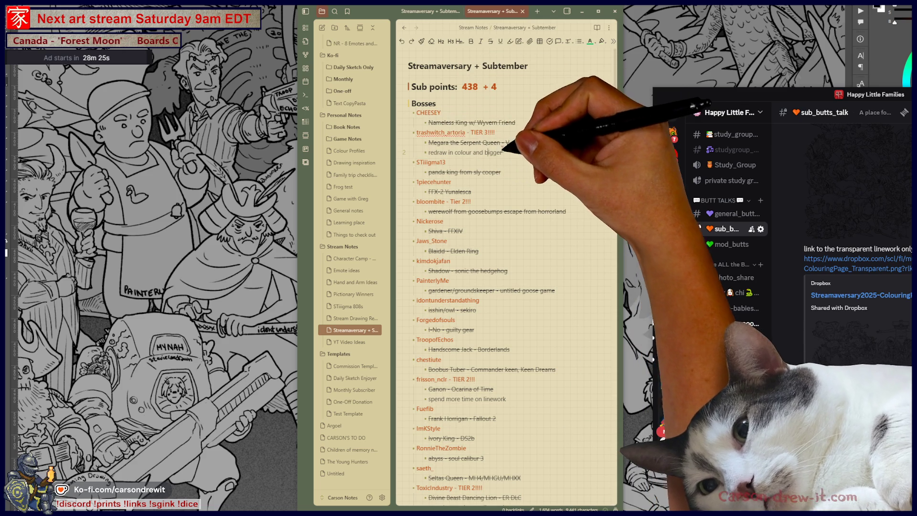
{"action": "left_click_drag", "start_coordinate": [510, 152], "coordinate": [420, 152]}
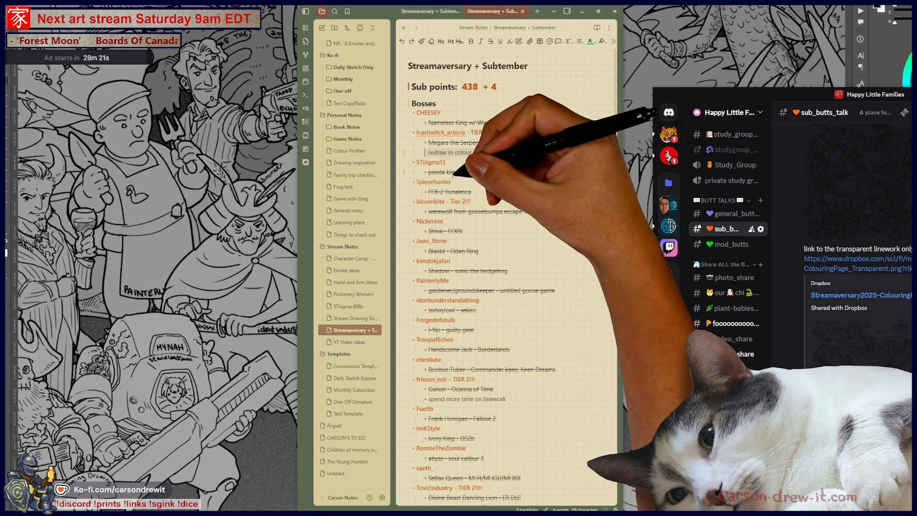
{"action": "key", "text": "BackSpace"}
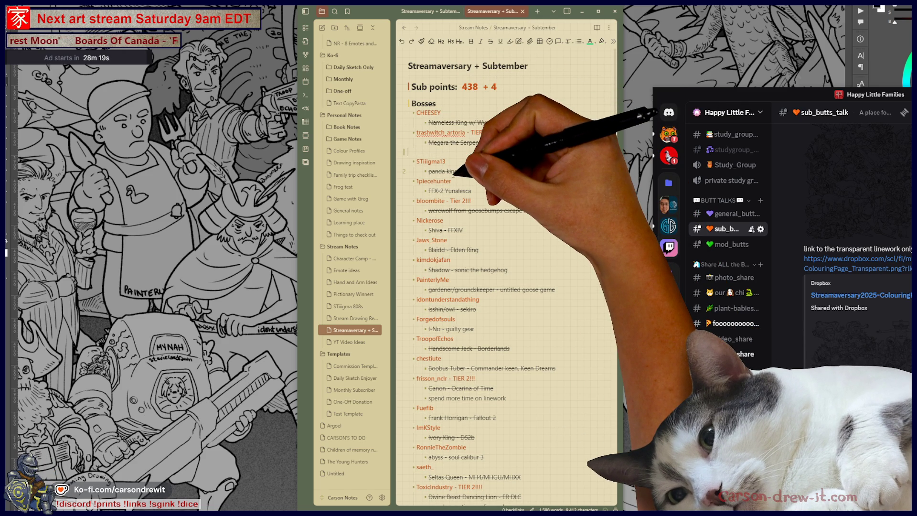
{"action": "key", "text": "BackSpace"}
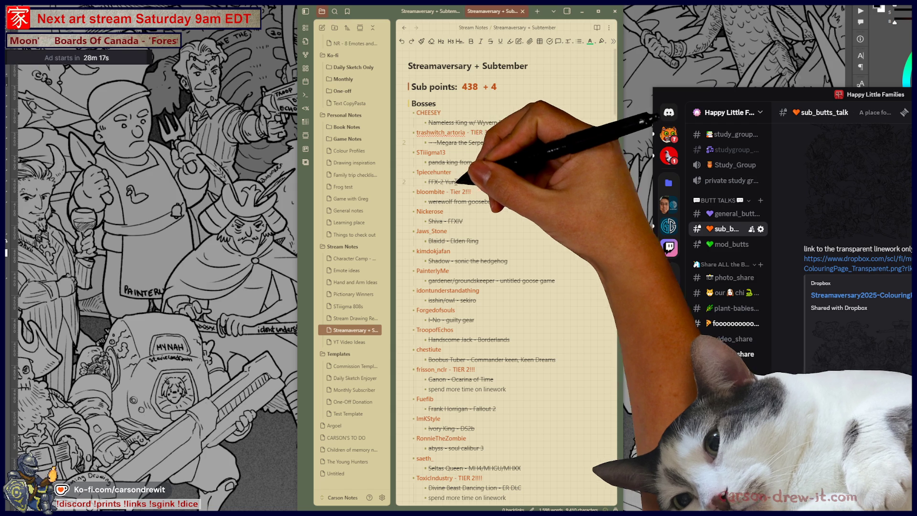
{"action": "scroll", "coordinate": [519, 272], "scroll_direction": "down", "scroll_amount": 5}
{"action": "scroll", "coordinate": [511, 283], "scroll_direction": "up", "scroll_amount": 5}
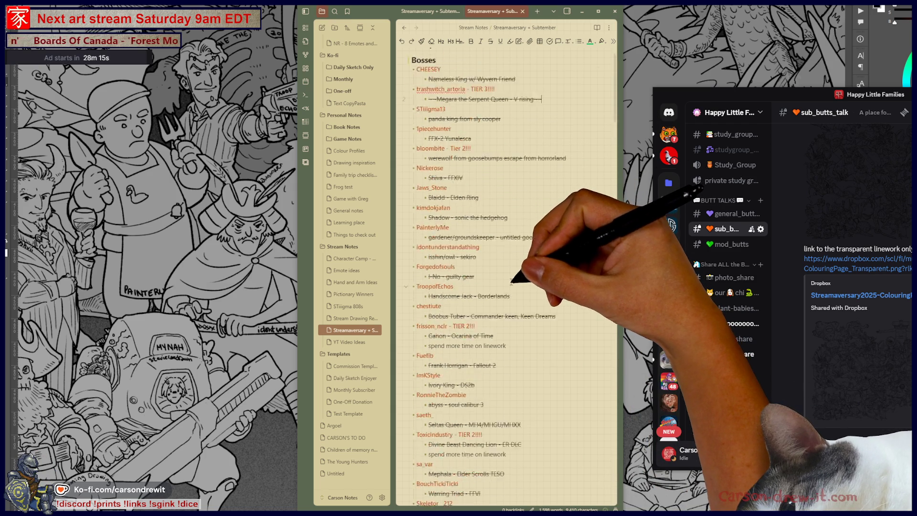
Step: Undo the deletion so the 'redraw in colour and bigger' note returns under Megara
{"action": "key", "text": "ctrl+z"}
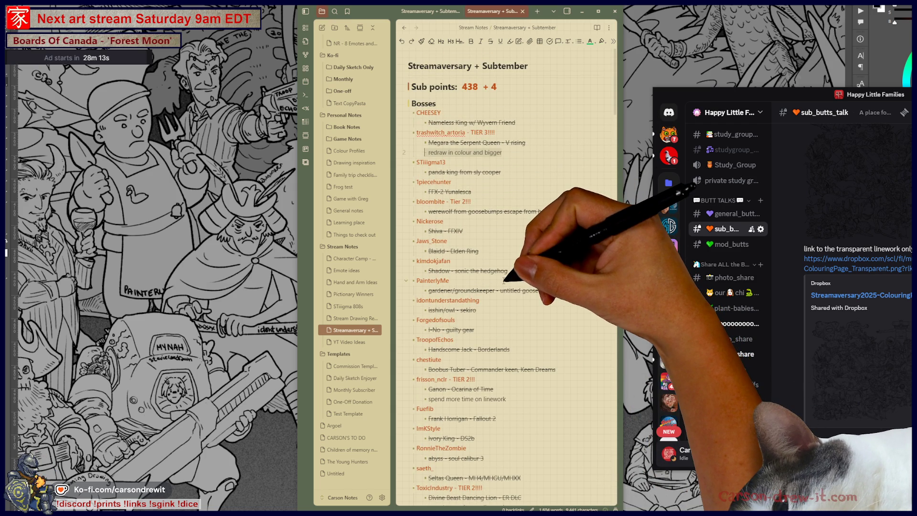
{"action": "left_click", "coordinate": [518, 329]}
{"action": "scroll", "coordinate": [514, 345], "scroll_direction": "down", "scroll_amount": 15}
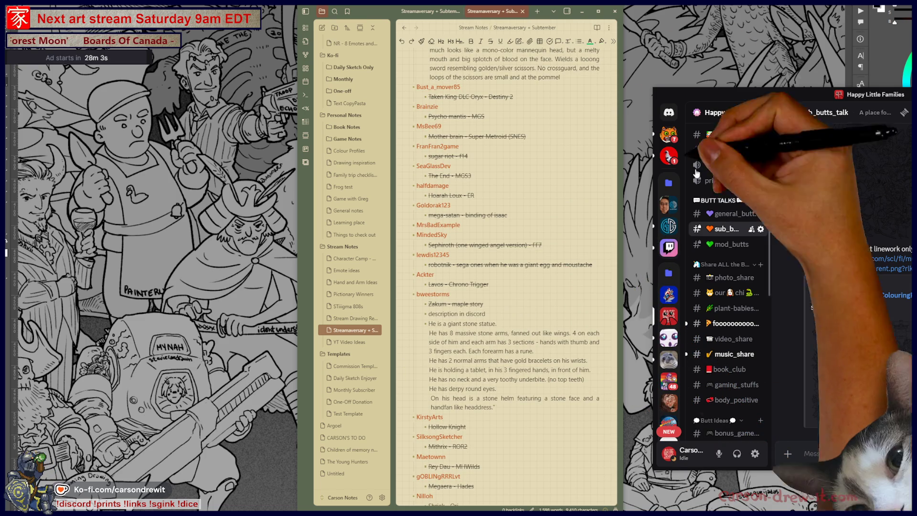
{"action": "key", "text": "ctrl+Tab"}
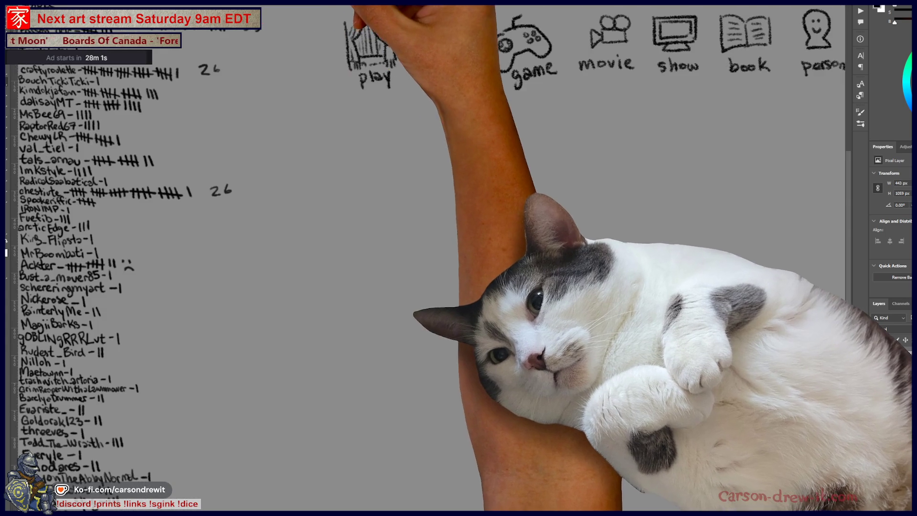
Step: Zoom and pan around the SCORES sheet to review the viewer tallies and totals 35, 26 and 26
{"action": "key", "text": "ctrl+plus"}
{"action": "key", "text": "ctrl+plus"}
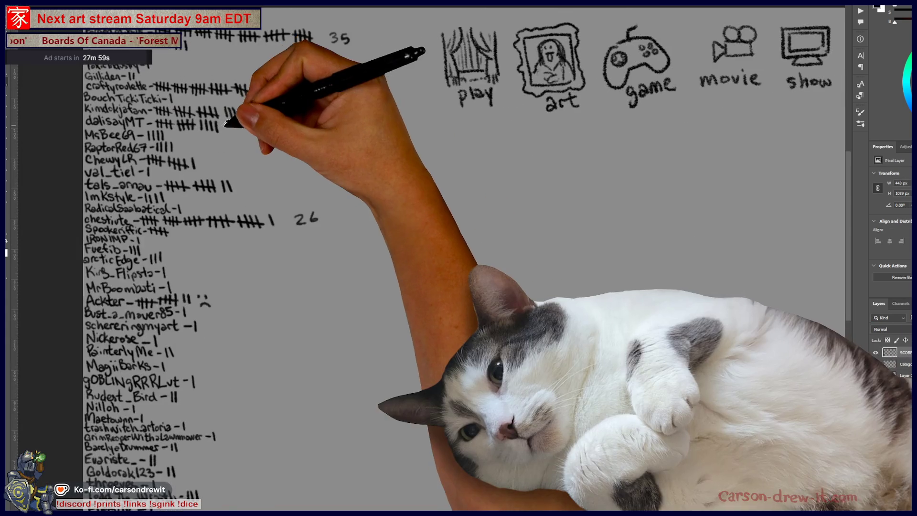
{"action": "mouse_move", "coordinate": [399, 176]}
{"action": "left_mouse_down"}
{"action": "mouse_move", "coordinate": [430, 224]}
{"action": "mouse_move", "coordinate": [453, 235]}
{"action": "left_mouse_up"}
{"action": "mouse_move", "coordinate": [386, 240]}
{"action": "left_mouse_down"}
{"action": "mouse_move", "coordinate": [379, 220]}
{"action": "mouse_move", "coordinate": [498, 262]}
{"action": "mouse_move", "coordinate": [518, 235]}
{"action": "mouse_move", "coordinate": [515, 246]}
{"action": "left_mouse_up"}
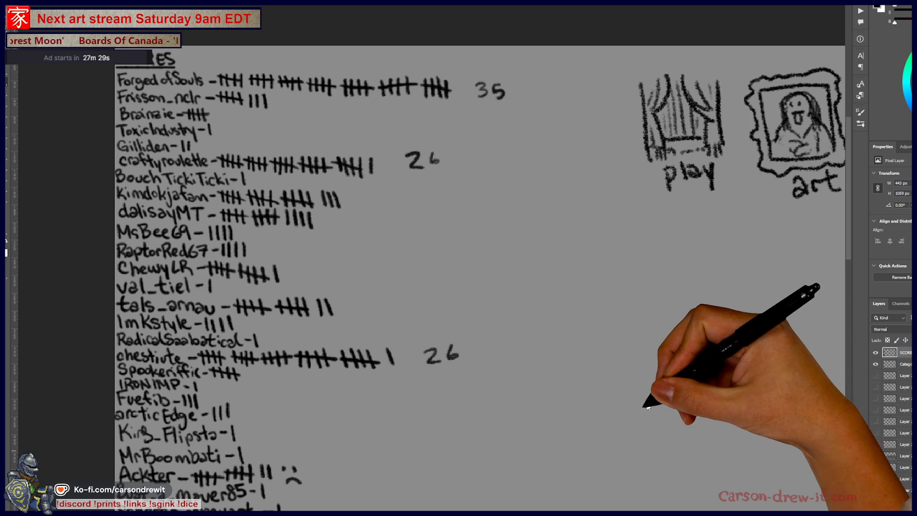
{"action": "scroll", "coordinate": [632, 415], "scroll_direction": "down", "scroll_amount": 5}
{"action": "scroll", "coordinate": [629, 439], "scroll_direction": "down", "scroll_amount": 5}
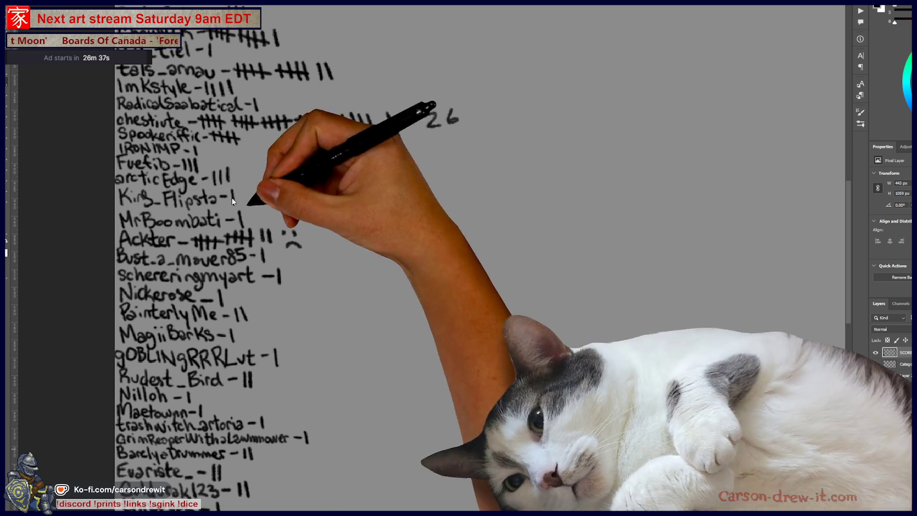
{"action": "scroll", "coordinate": [406, 253], "scroll_direction": "up", "scroll_amount": 5}
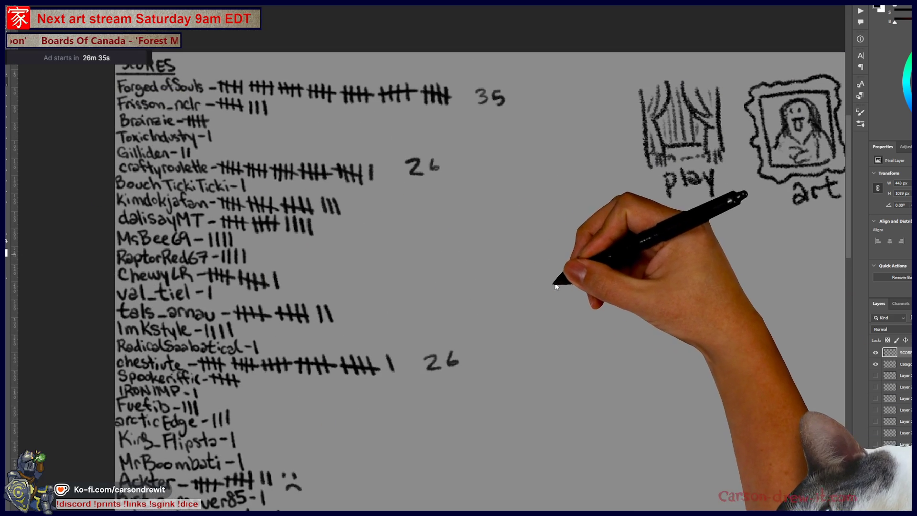
{"action": "scroll", "coordinate": [438, 258], "scroll_direction": "down", "scroll_amount": 2}
{"action": "scroll", "coordinate": [472, 286], "scroll_direction": "down", "scroll_amount": 2}
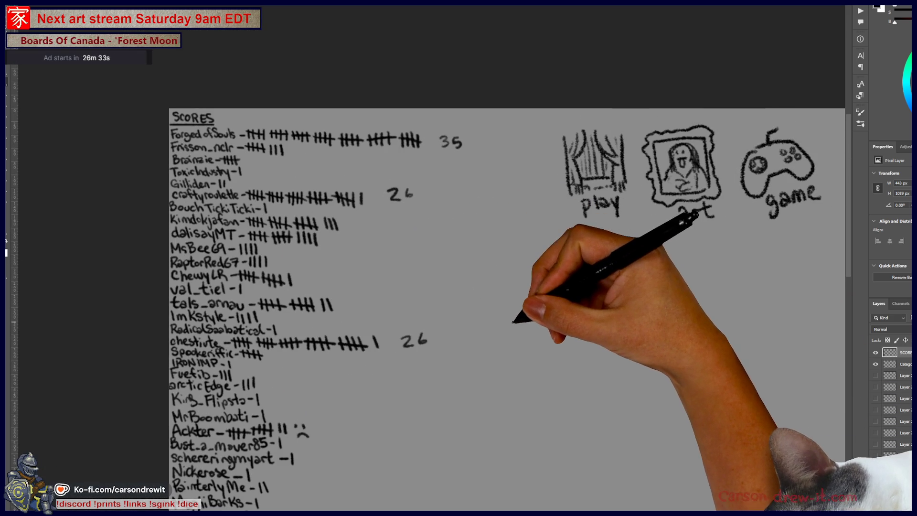
Step: Erase the 26 totals beside craftyroulette and on chestiute's row
{"action": "scroll", "coordinate": [472, 287], "scroll_direction": "down", "scroll_amount": 1}
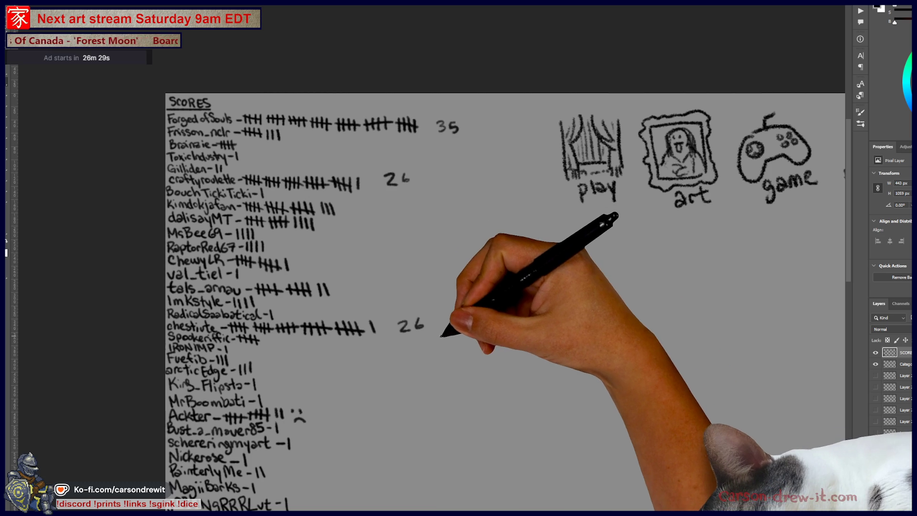
{"action": "scroll", "coordinate": [439, 334], "scroll_direction": "up", "scroll_amount": 3}
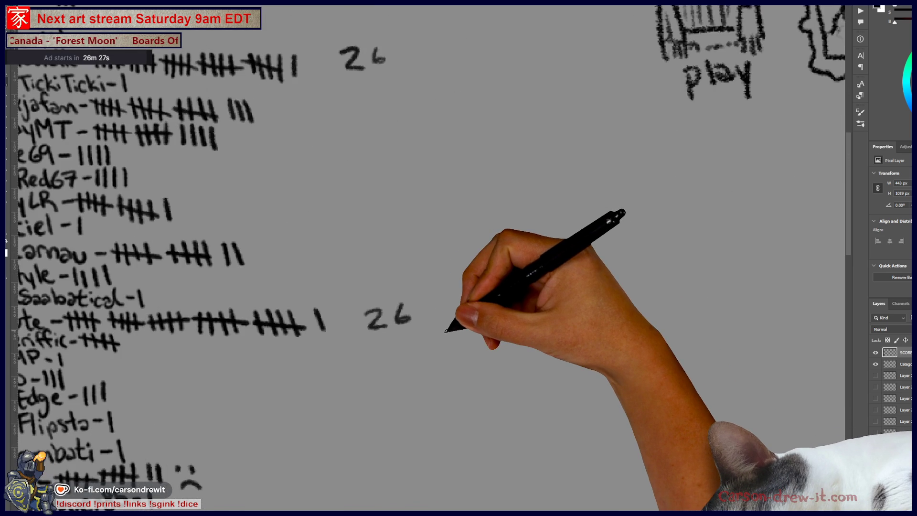
{"action": "scroll", "coordinate": [445, 331], "scroll_direction": "down", "scroll_amount": 3}
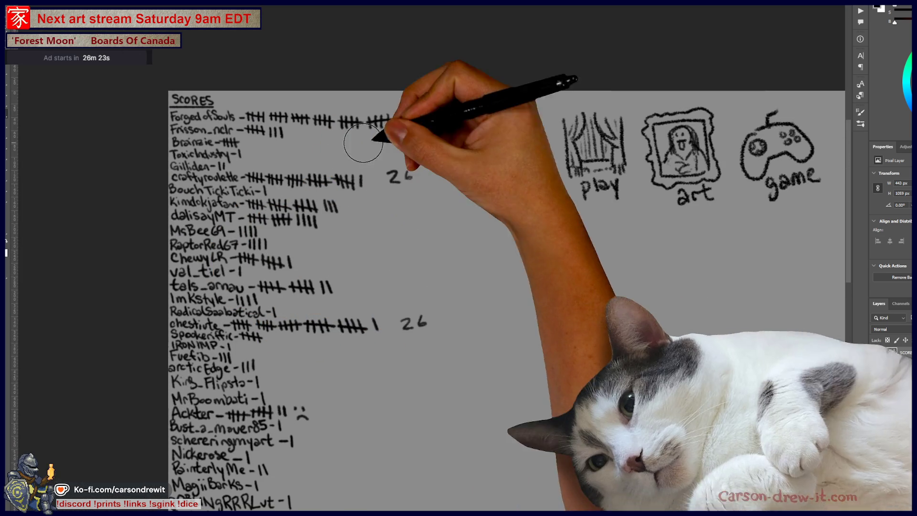
{"action": "left_click_drag", "start_coordinate": [387, 175], "coordinate": [400, 177]}
{"action": "left_click_drag", "start_coordinate": [415, 309], "coordinate": [412, 322]}
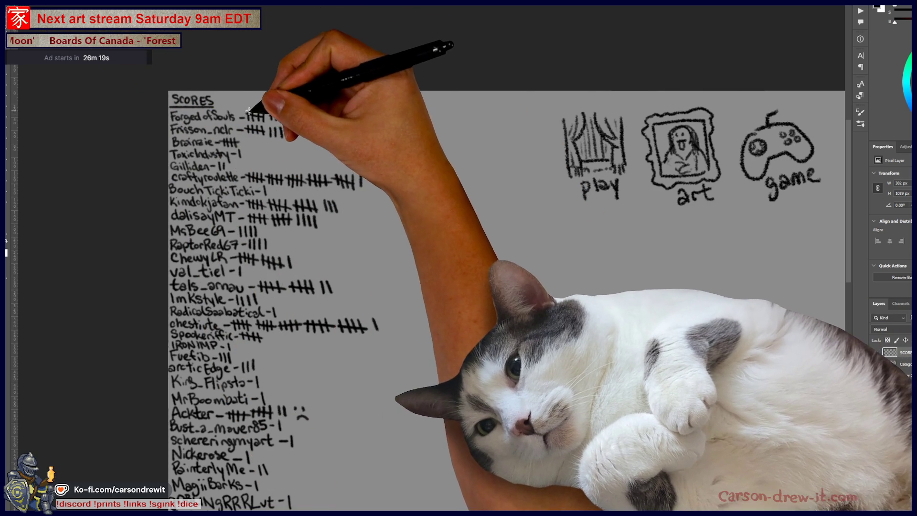
Step: Move Forged of Souls' tally marks to the end of chestiute's tallies
{"action": "mouse_move", "coordinate": [244, 107]}
{"action": "left_mouse_down"}
{"action": "mouse_move", "coordinate": [316, 120]}
{"action": "mouse_move", "coordinate": [437, 121]}
{"action": "mouse_move", "coordinate": [317, 125]}
{"action": "mouse_move", "coordinate": [420, 129]}
{"action": "left_mouse_up"}
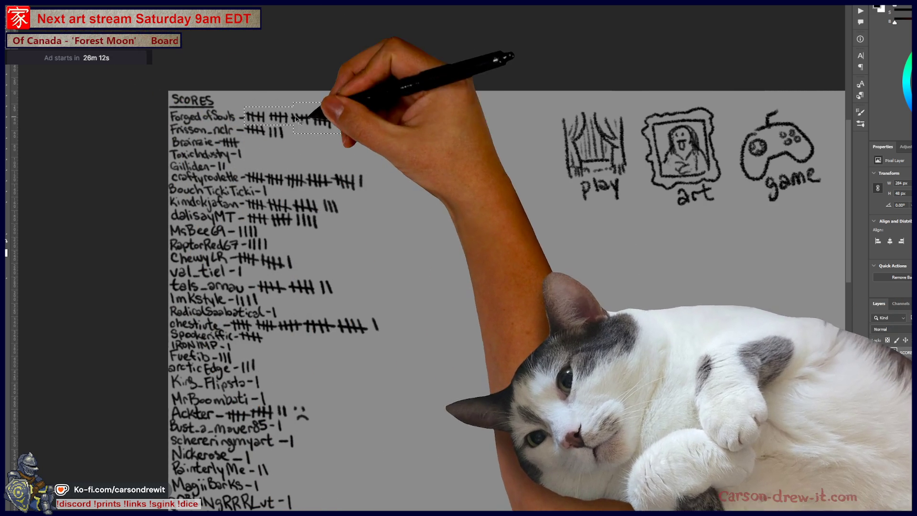
{"action": "mouse_move", "coordinate": [297, 118]}
{"action": "left_mouse_down"}
{"action": "mouse_move", "coordinate": [373, 126]}
{"action": "mouse_move", "coordinate": [448, 323]}
{"action": "mouse_move", "coordinate": [435, 326]}
{"action": "left_mouse_up"}
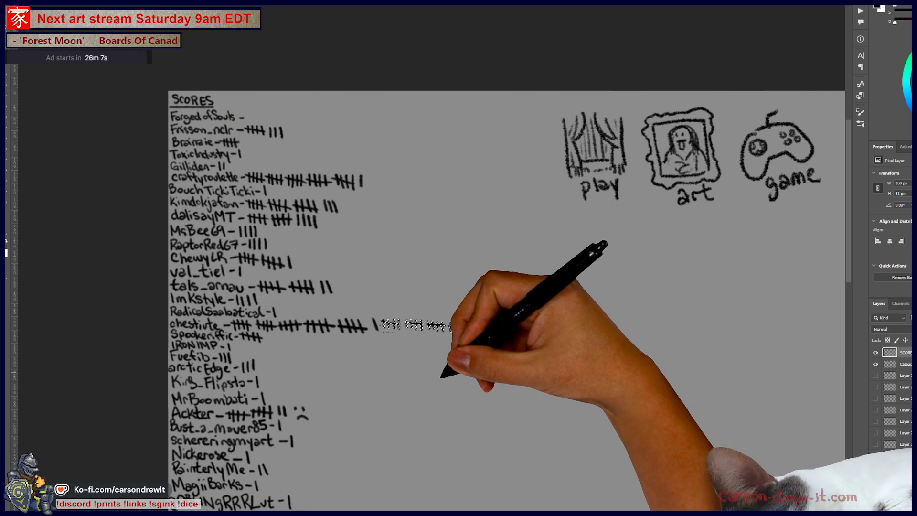
{"action": "key", "text": "ctrl+d"}
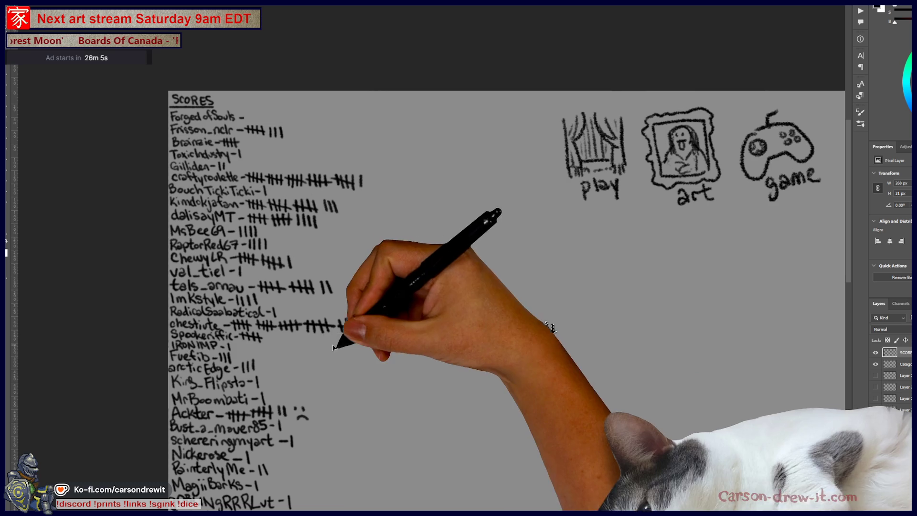
Step: Brush a new row of tally marks after chestiute's tallies and nudge it onto the line
{"action": "key", "text": "b"}
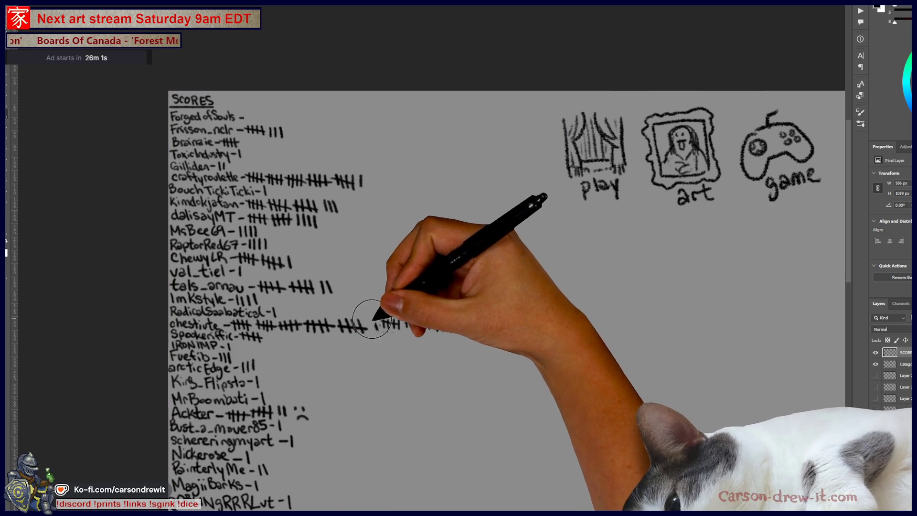
{"action": "mouse_move", "coordinate": [392, 336]}
{"action": "left_mouse_down"}
{"action": "mouse_move", "coordinate": [529, 358]}
{"action": "mouse_move", "coordinate": [583, 325]}
{"action": "left_mouse_up"}
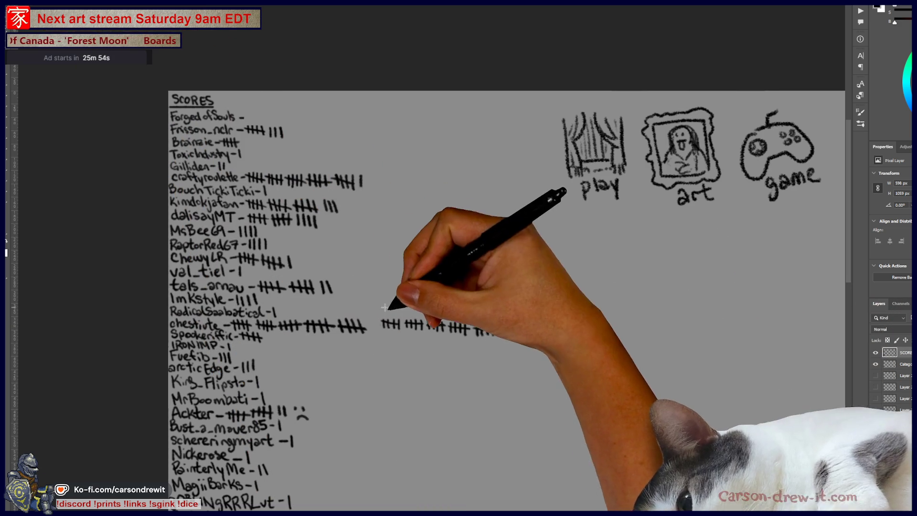
{"action": "left_click_drag", "start_coordinate": [376, 310], "coordinate": [583, 365]}
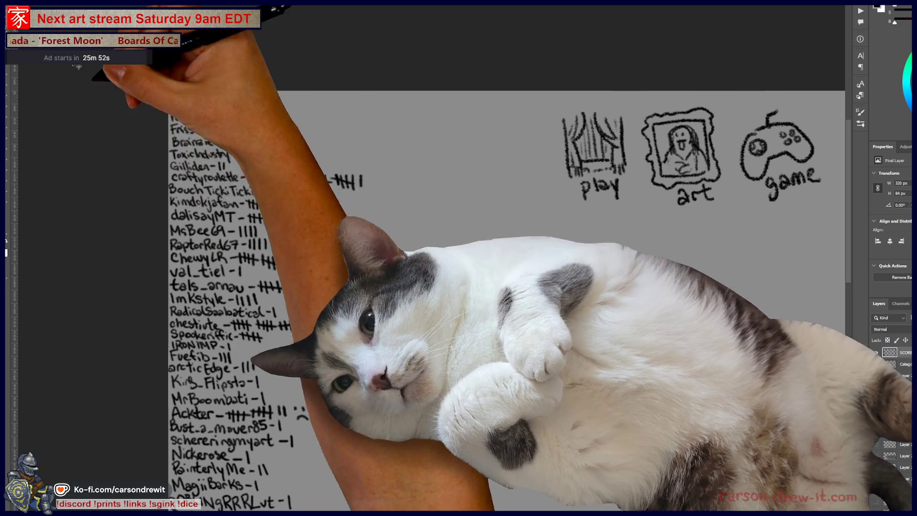
{"action": "key", "text": "v"}
{"action": "left_click_drag", "start_coordinate": [420, 336], "coordinate": [409, 339]}
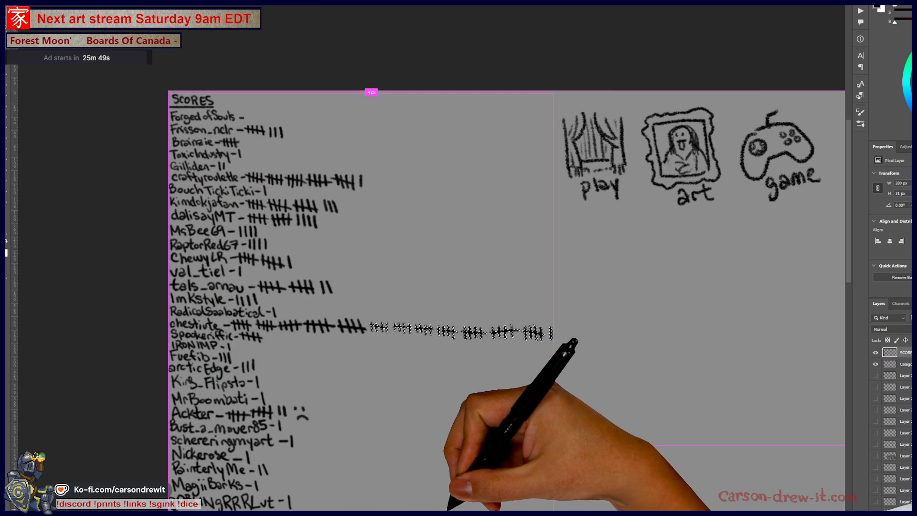
Step: Deselect the moved tally row, then look over the full names and the movie and show sketches
{"action": "key", "text": "ctrl+d"}
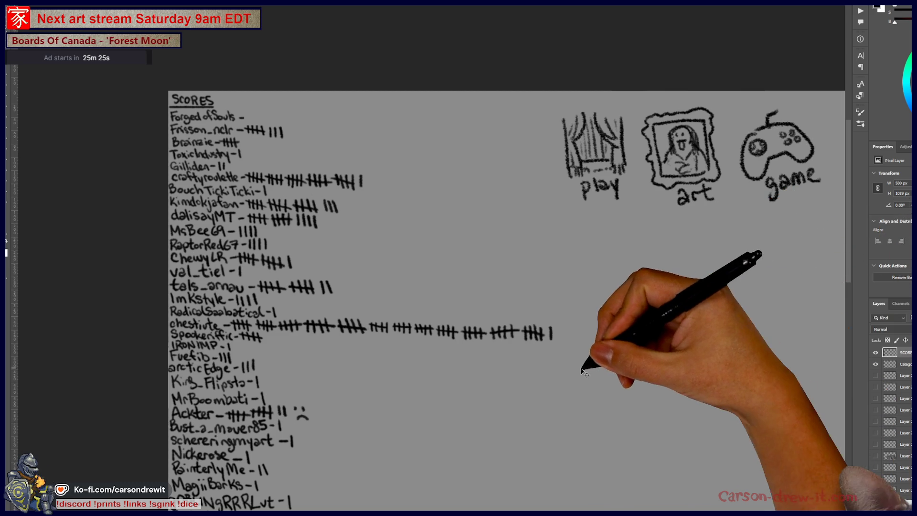
{"action": "scroll", "coordinate": [525, 365], "scroll_direction": "up", "scroll_amount": 3}
{"action": "left_click_drag", "start_coordinate": [512, 338], "coordinate": [602, 348]}
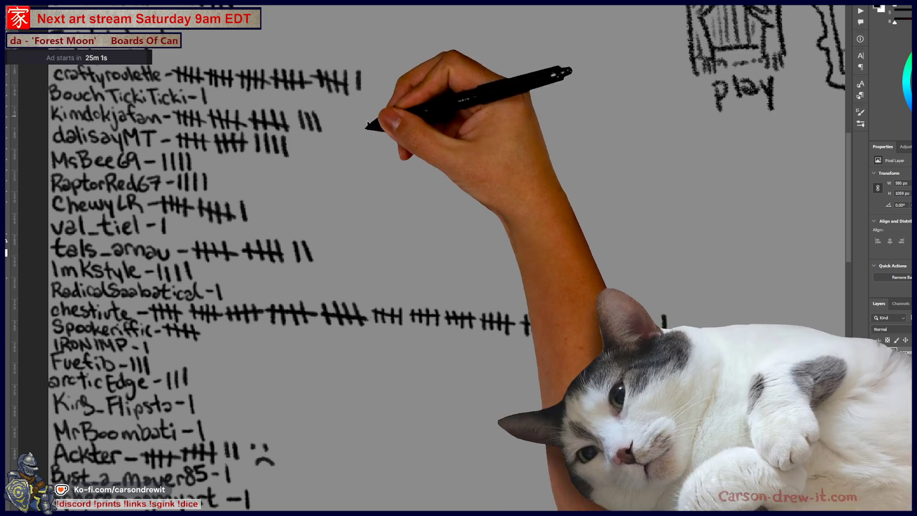
{"action": "scroll", "coordinate": [478, 229], "scroll_direction": "down", "scroll_amount": 3}
{"action": "mouse_move", "coordinate": [602, 313]}
{"action": "left_mouse_down"}
{"action": "mouse_move", "coordinate": [466, 286]}
{"action": "mouse_move", "coordinate": [483, 271]}
{"action": "mouse_move", "coordinate": [579, 333]}
{"action": "mouse_move", "coordinate": [586, 299]}
{"action": "left_mouse_up"}
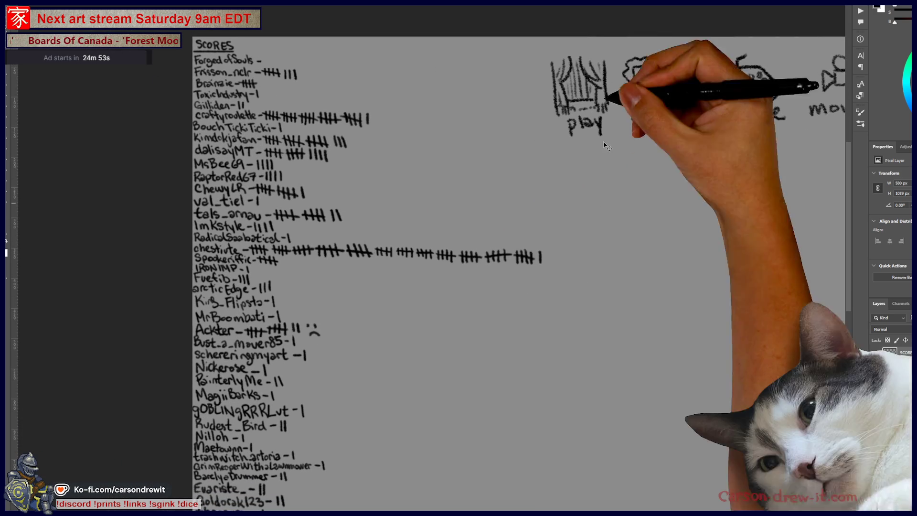
Step: Cycle through the space bear, sepia alcove and SCORES documents, ending on the crowd line-art file
{"action": "key", "text": "ctrl+Tab"}
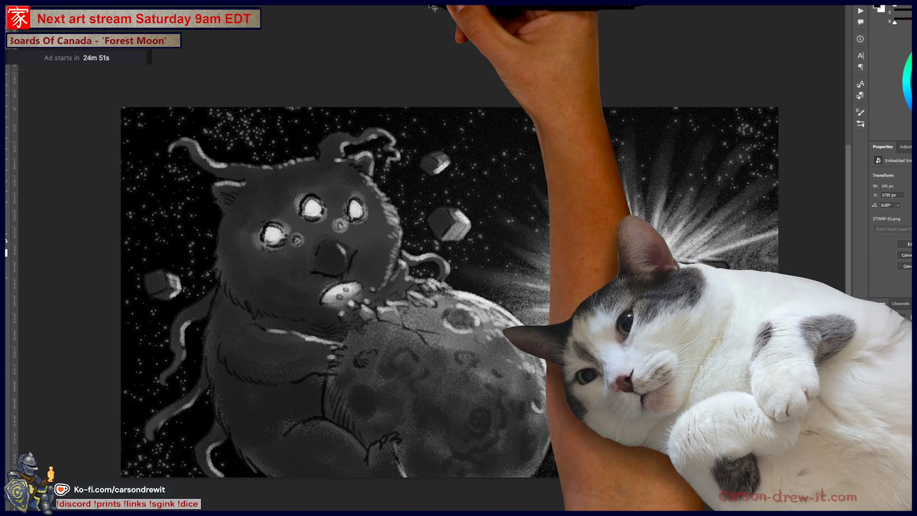
{"action": "key", "text": "ctrl+Tab"}
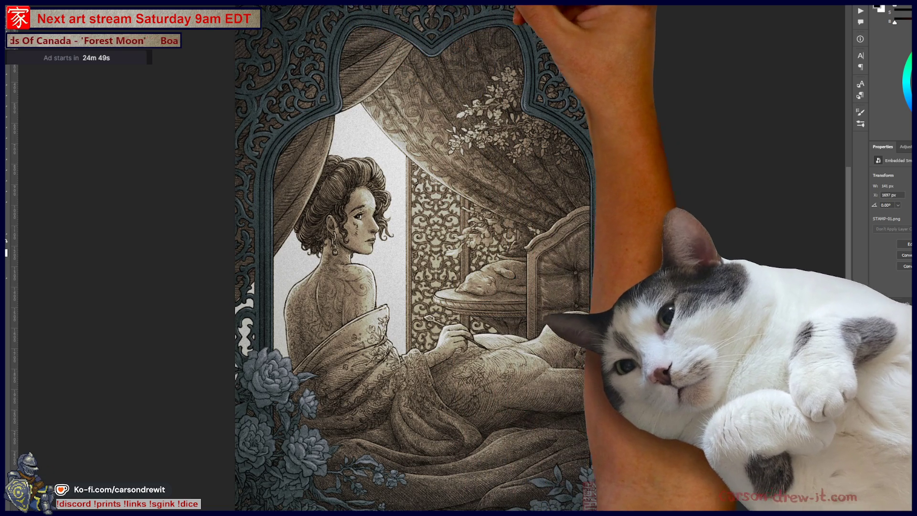
{"action": "key", "text": "ctrl+Tab"}
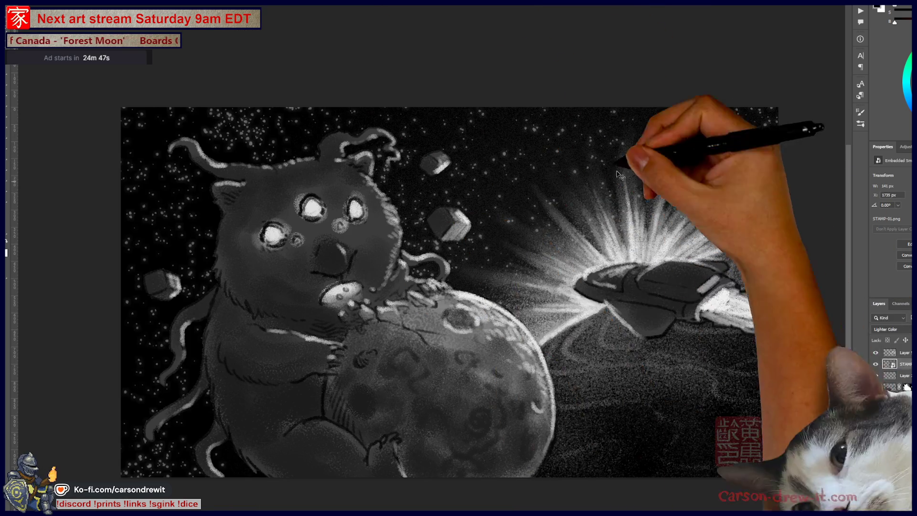
{"action": "key", "text": "ctrl+Tab"}
{"action": "scroll", "coordinate": [547, 191], "scroll_direction": "down", "scroll_amount": 3}
{"action": "scroll", "coordinate": [546, 191], "scroll_direction": "up", "scroll_amount": 1}
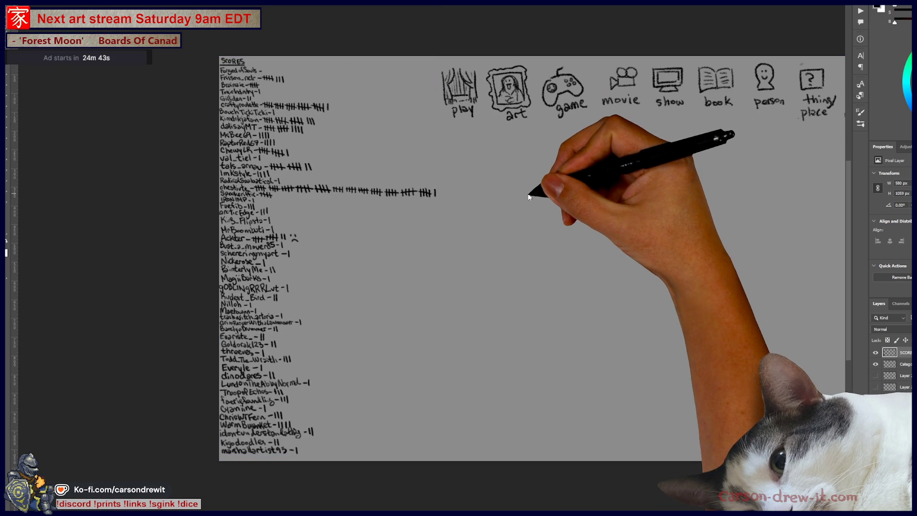
{"action": "key", "text": "ctrl+Tab"}
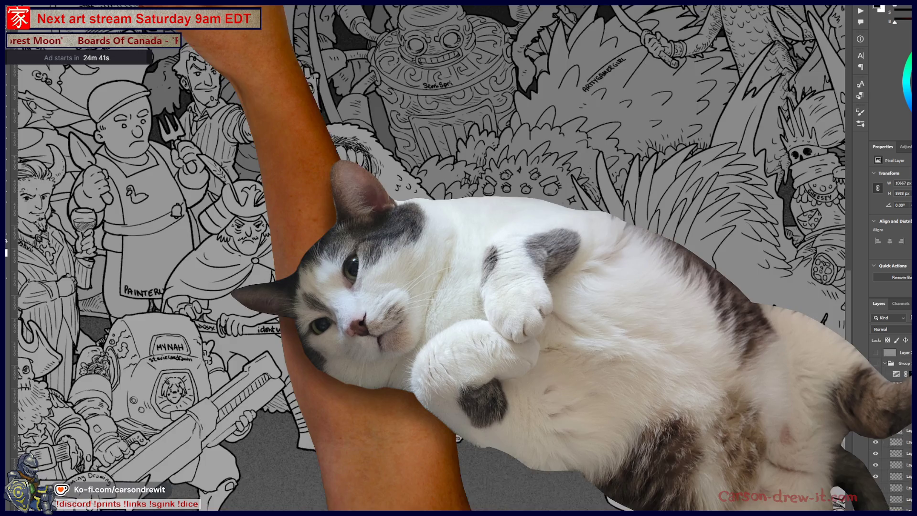
{"action": "scroll", "coordinate": [582, 369], "scroll_direction": "down", "scroll_amount": 5}
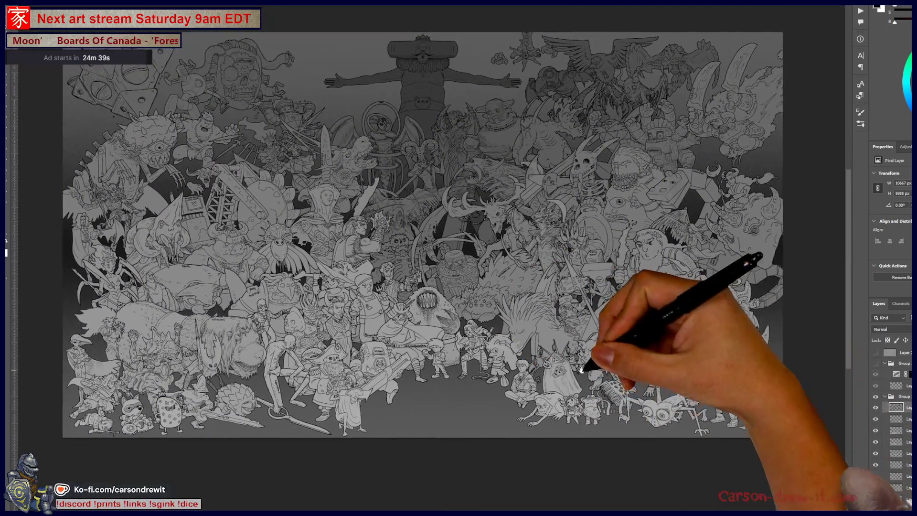
{"action": "left_click_drag", "start_coordinate": [554, 336], "coordinate": [580, 358]}
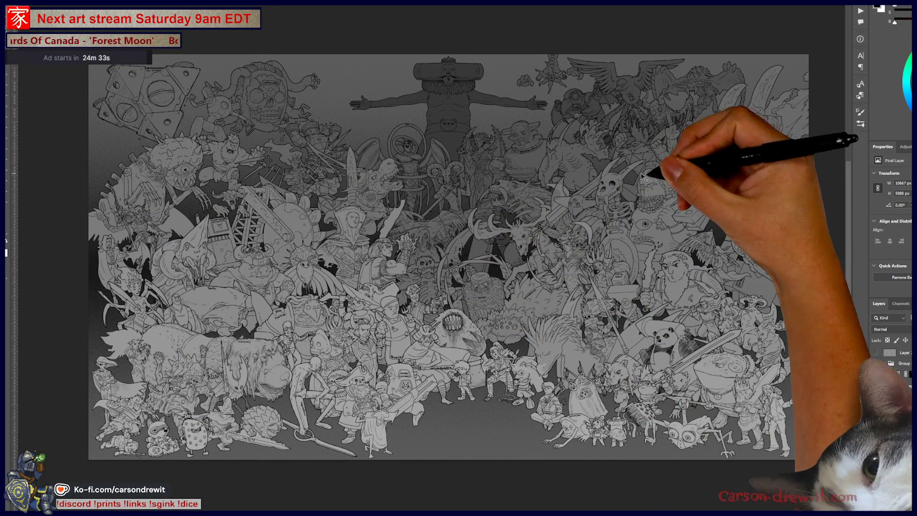
{"action": "scroll", "coordinate": [594, 247], "scroll_direction": "up", "scroll_amount": 8}
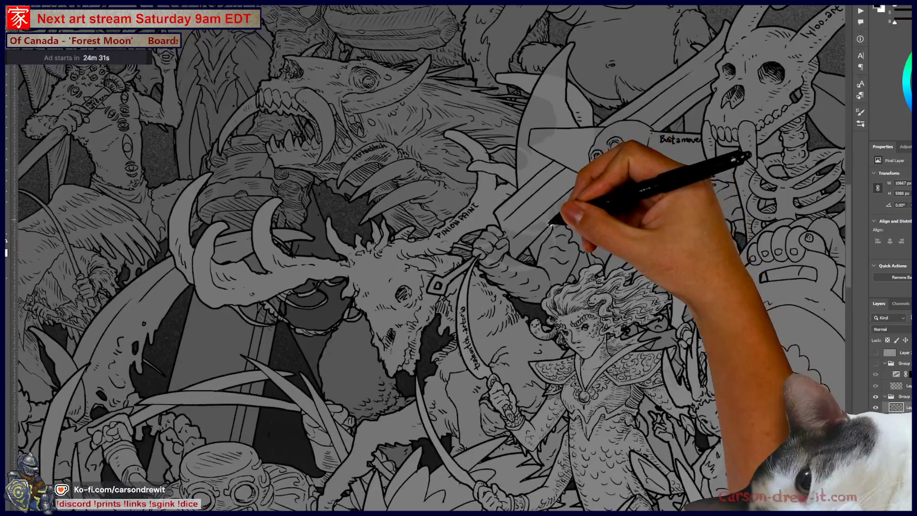
{"action": "scroll", "coordinate": [548, 263], "scroll_direction": "down", "scroll_amount": 5}
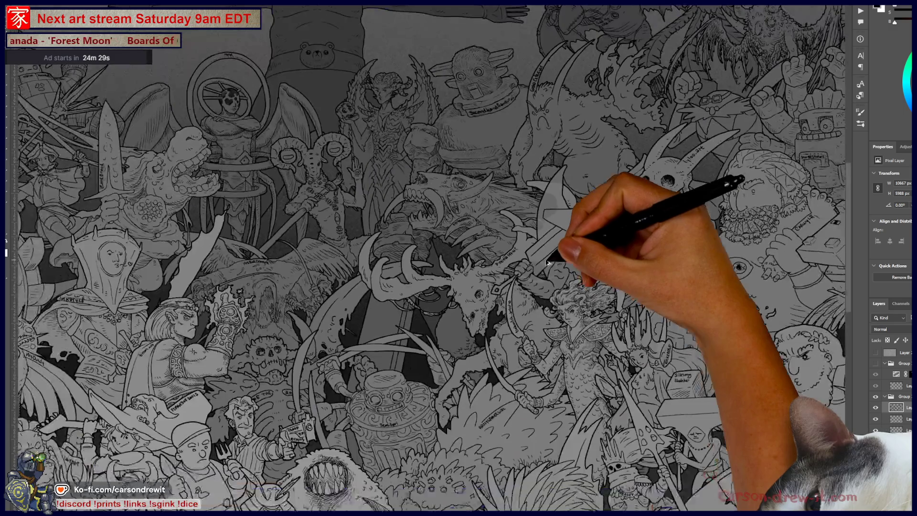
{"action": "left_click_drag", "start_coordinate": [518, 354], "coordinate": [580, 252]}
{"action": "scroll", "coordinate": [485, 319], "scroll_direction": "down", "scroll_amount": 5}
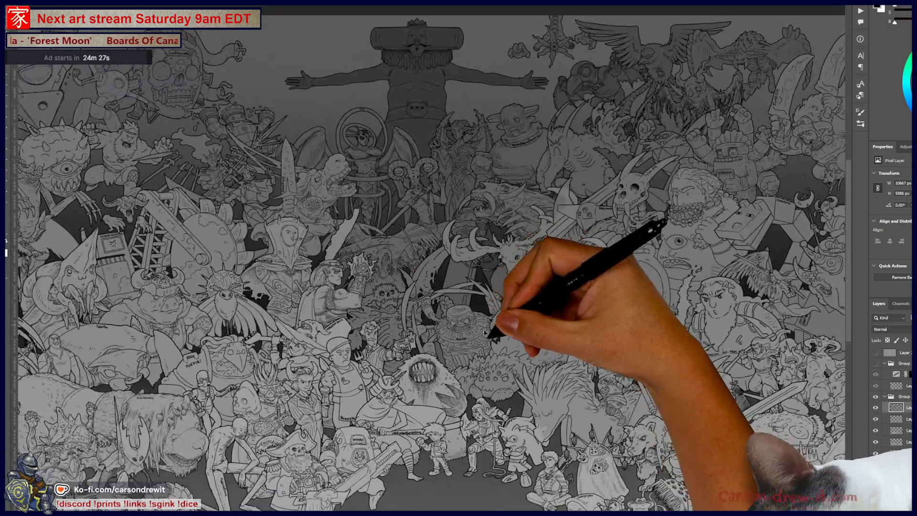
{"action": "scroll", "coordinate": [522, 317], "scroll_direction": "up", "scroll_amount": 3}
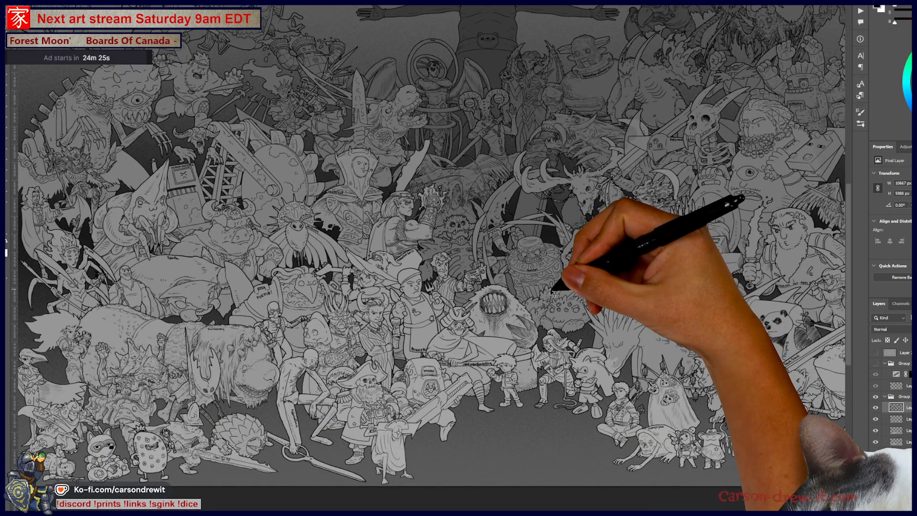
{"action": "mouse_move", "coordinate": [478, 328]}
{"action": "left_mouse_down"}
{"action": "mouse_move", "coordinate": [549, 308]}
{"action": "mouse_move", "coordinate": [552, 331]}
{"action": "mouse_move", "coordinate": [417, 365]}
{"action": "left_mouse_up"}
{"action": "scroll", "coordinate": [629, 329], "scroll_direction": "up", "scroll_amount": 3}
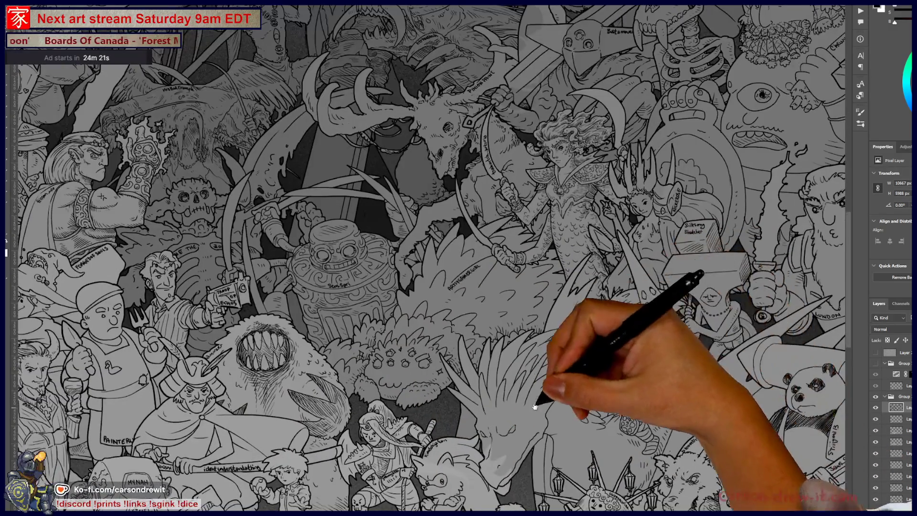
{"action": "scroll", "coordinate": [485, 349], "scroll_direction": "down", "scroll_amount": 3}
{"action": "scroll", "coordinate": [497, 364], "scroll_direction": "up", "scroll_amount": 3}
{"action": "scroll", "coordinate": [475, 352], "scroll_direction": "down", "scroll_amount": 3}
{"action": "scroll", "coordinate": [589, 248], "scroll_direction": "up", "scroll_amount": 2}
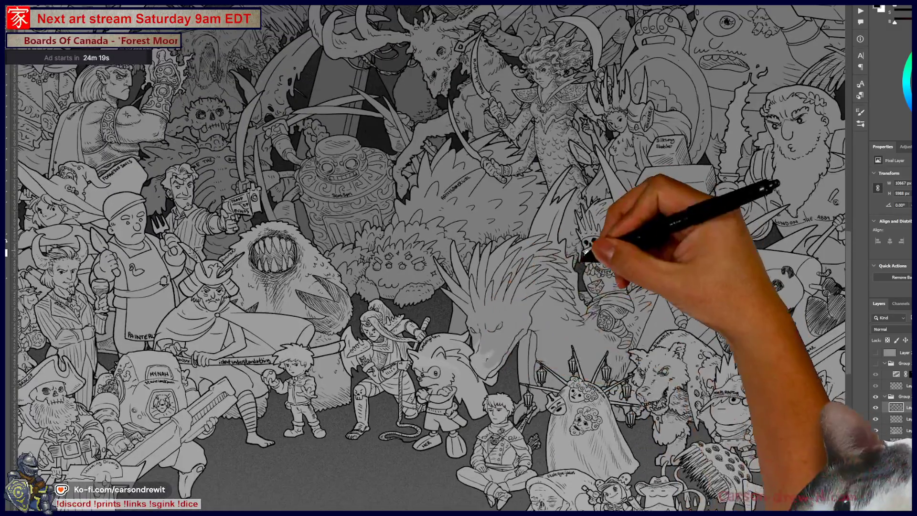
{"action": "scroll", "coordinate": [588, 248], "scroll_direction": "down", "scroll_amount": 3}
{"action": "mouse_move", "coordinate": [420, 379]}
{"action": "left_mouse_down"}
{"action": "mouse_move", "coordinate": [528, 256]}
{"action": "mouse_move", "coordinate": [500, 339]}
{"action": "left_mouse_up"}
{"action": "scroll", "coordinate": [528, 256], "scroll_direction": "up", "scroll_amount": 3}
{"action": "scroll", "coordinate": [492, 256], "scroll_direction": "down", "scroll_amount": 1}
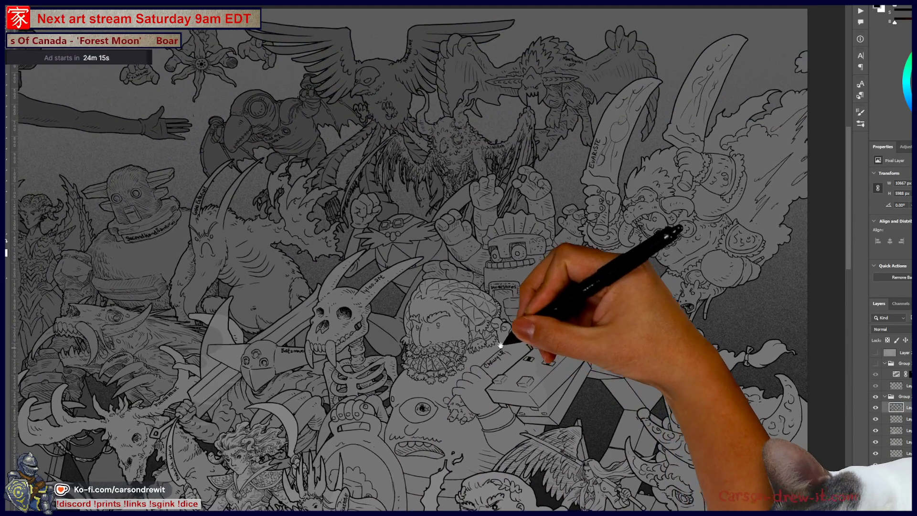
{"action": "scroll", "coordinate": [530, 327], "scroll_direction": "up", "scroll_amount": 1}
{"action": "scroll", "coordinate": [496, 358], "scroll_direction": "down", "scroll_amount": 3}
{"action": "mouse_move", "coordinate": [338, 328]}
{"action": "left_mouse_down"}
{"action": "mouse_move", "coordinate": [502, 307]}
{"action": "mouse_move", "coordinate": [379, 337]}
{"action": "mouse_move", "coordinate": [485, 291]}
{"action": "left_mouse_up"}
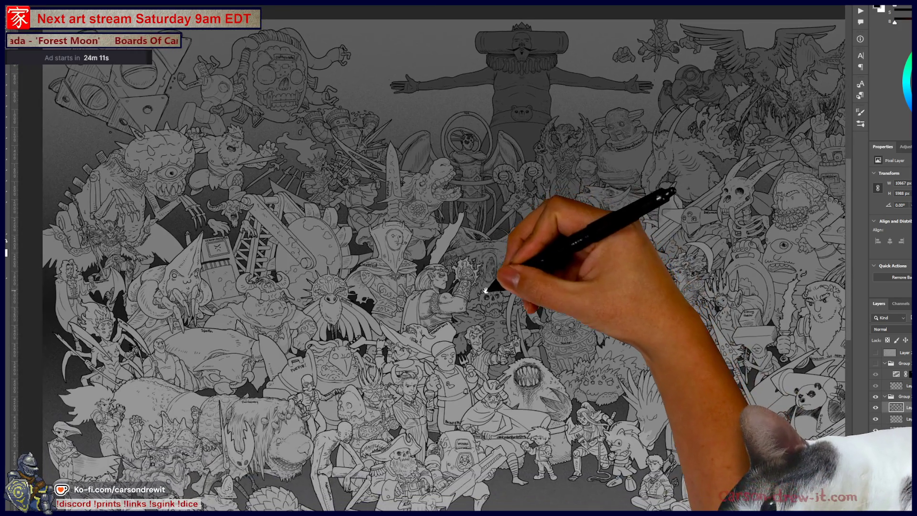
{"action": "left_click_drag", "start_coordinate": [497, 382], "coordinate": [480, 297]}
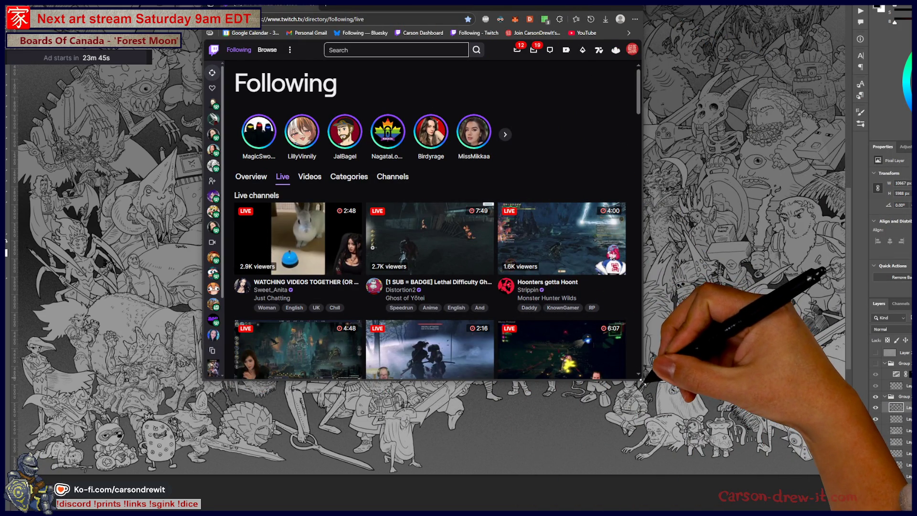
Step: Enlarge the Edge window so more live followed streams fit on screen
{"action": "mouse_move", "coordinate": [643, 380]}
{"action": "left_mouse_down"}
{"action": "mouse_move", "coordinate": [851, 483]}
{"action": "mouse_move", "coordinate": [848, 502]}
{"action": "left_mouse_up"}
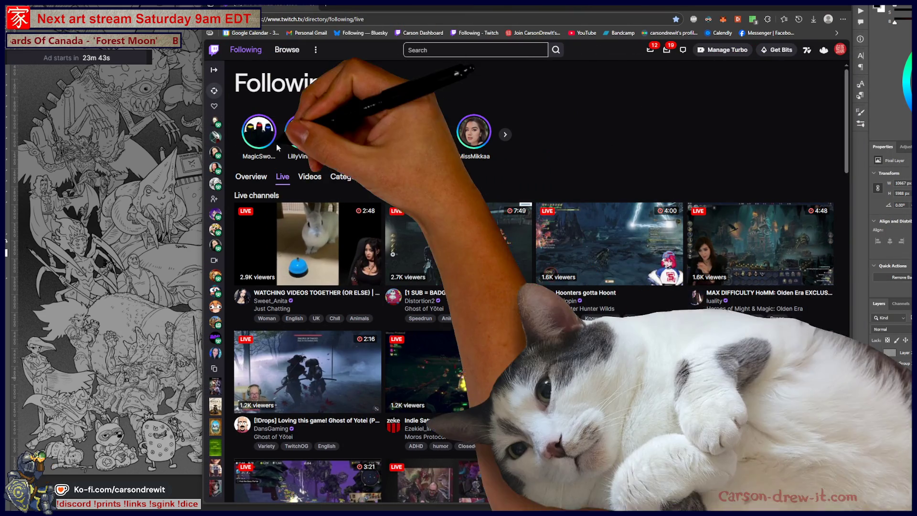
{"action": "mouse_move", "coordinate": [215, 122]}
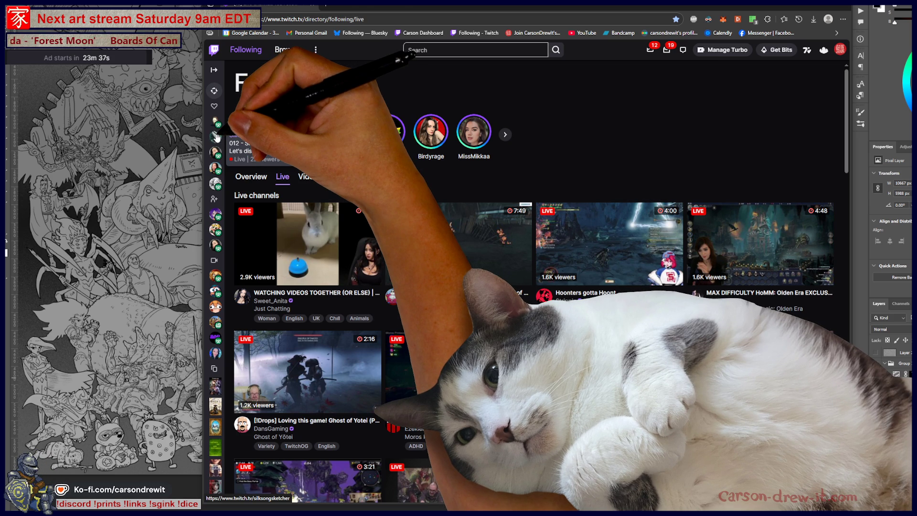
{"action": "mouse_move", "coordinate": [211, 187]}
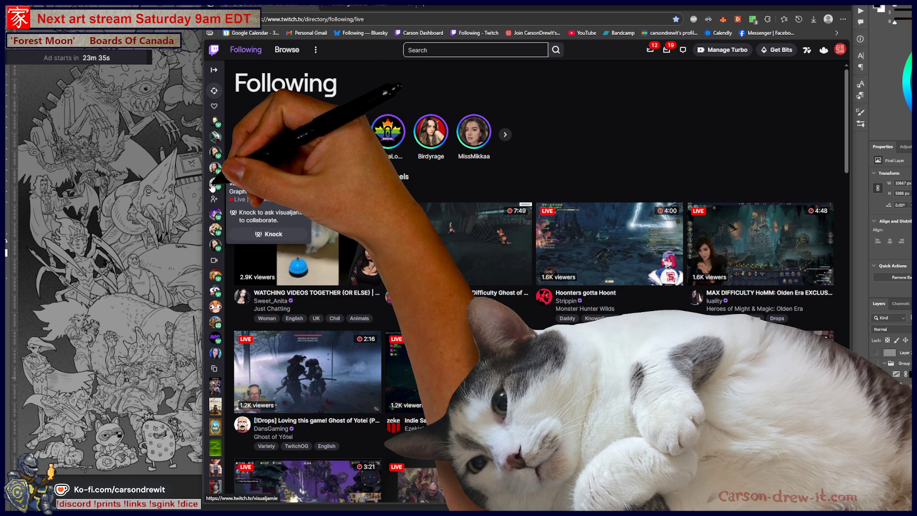
Step: Scroll through the Live channels grid, where the most-watched followed streams have 163 viewers
{"action": "scroll", "coordinate": [609, 213], "scroll_direction": "down", "scroll_amount": 2}
{"action": "scroll", "coordinate": [609, 214], "scroll_direction": "down", "scroll_amount": 15}
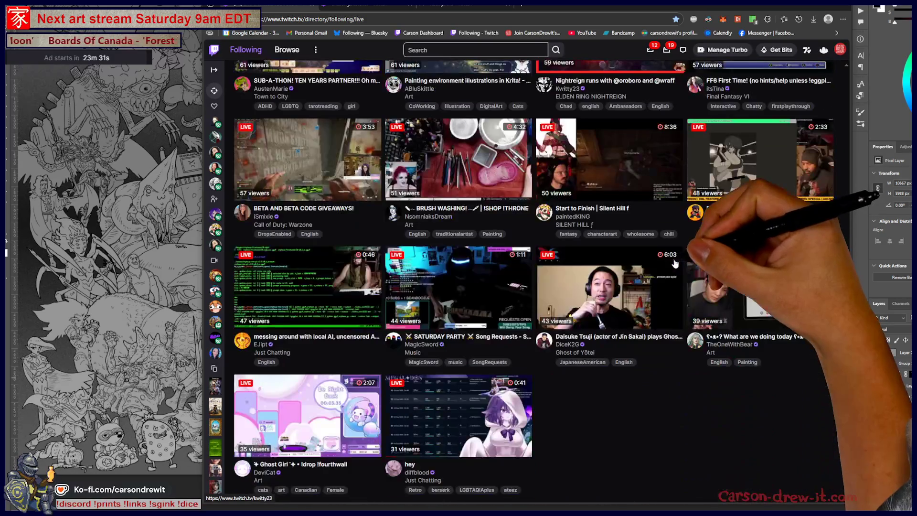
{"action": "scroll", "coordinate": [459, 276], "scroll_direction": "up", "scroll_amount": 5}
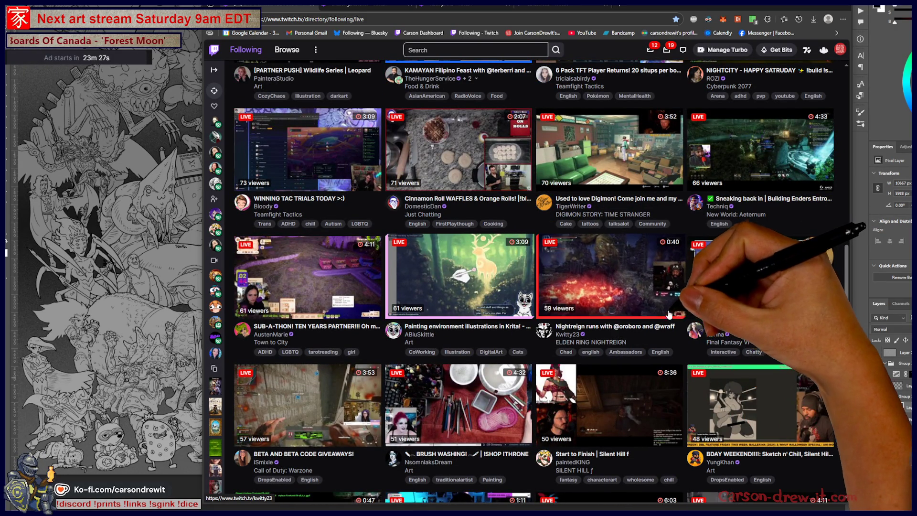
{"action": "scroll", "coordinate": [667, 315], "scroll_direction": "down", "scroll_amount": 5}
{"action": "scroll", "coordinate": [525, 215], "scroll_direction": "up", "scroll_amount": 2}
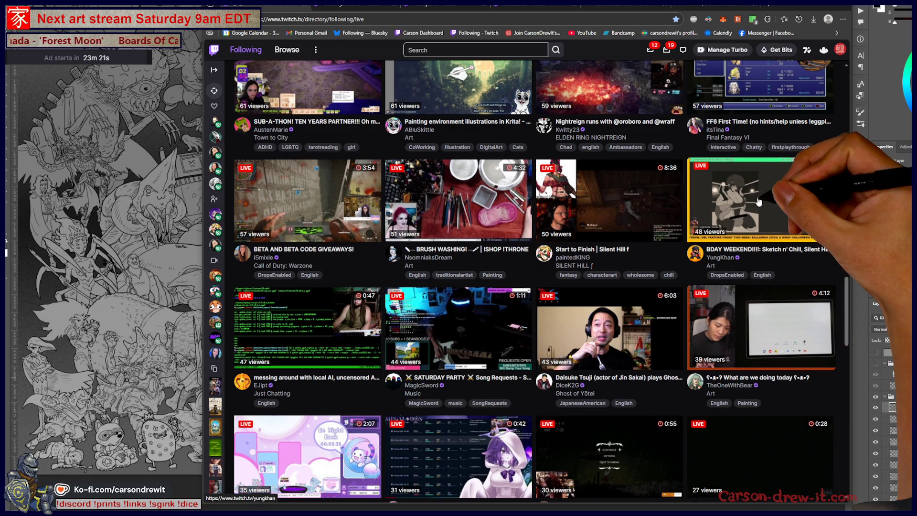
{"action": "scroll", "coordinate": [630, 249], "scroll_direction": "down", "scroll_amount": 2}
{"action": "scroll", "coordinate": [631, 249], "scroll_direction": "down", "scroll_amount": 4}
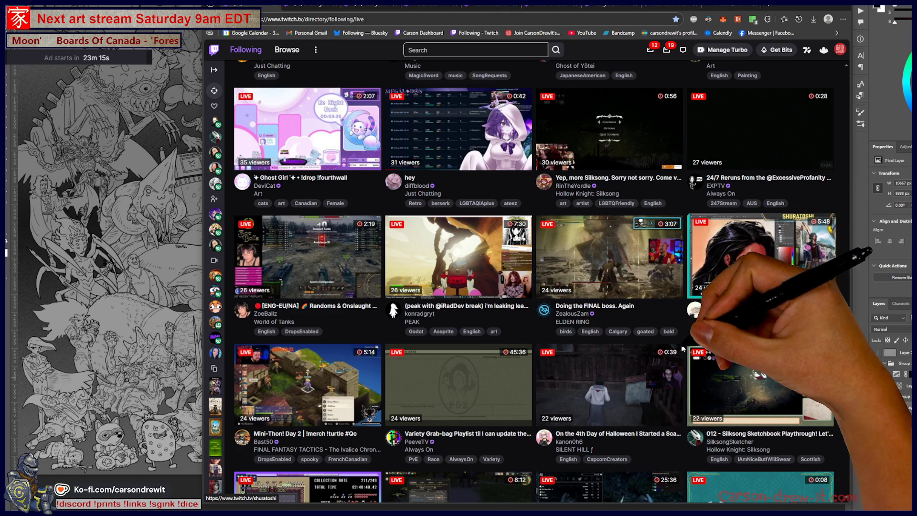
{"action": "scroll", "coordinate": [677, 355], "scroll_direction": "down", "scroll_amount": 3}
{"action": "scroll", "coordinate": [738, 283], "scroll_direction": "down", "scroll_amount": 3}
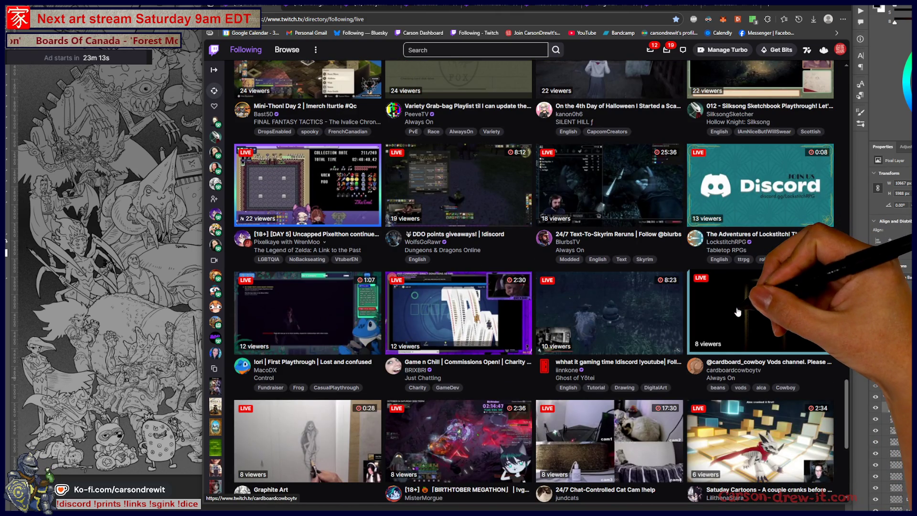
{"action": "scroll", "coordinate": [736, 315], "scroll_direction": "down", "scroll_amount": 5}
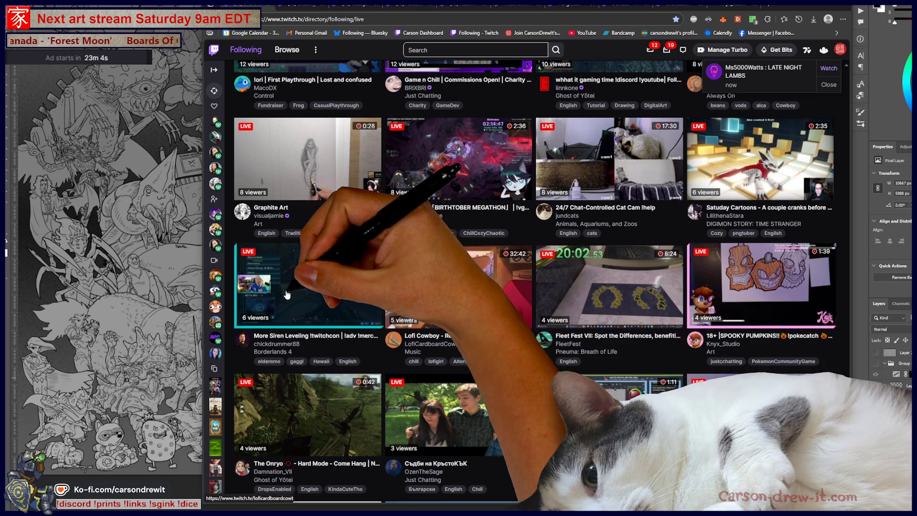
{"action": "scroll", "coordinate": [612, 297], "scroll_direction": "down", "scroll_amount": 3}
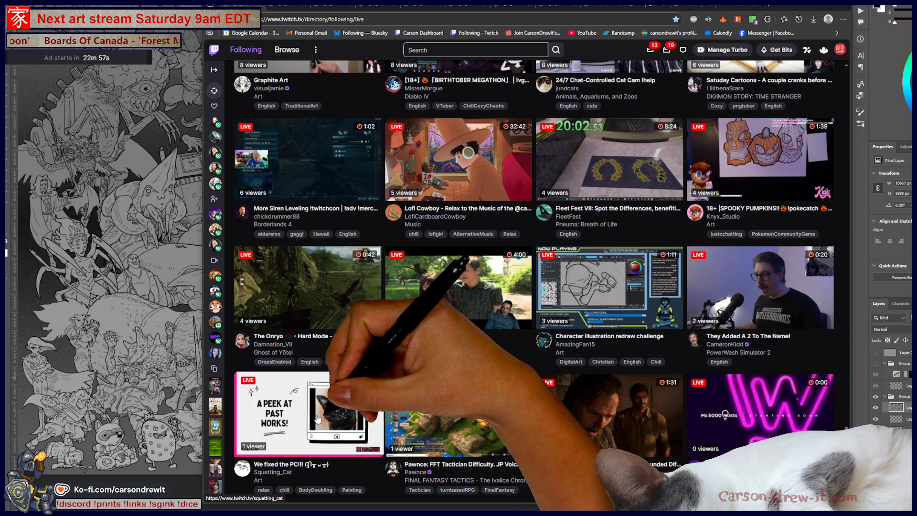
{"action": "scroll", "coordinate": [614, 420], "scroll_direction": "up", "scroll_amount": 5}
{"action": "scroll", "coordinate": [614, 419], "scroll_direction": "up", "scroll_amount": 10}
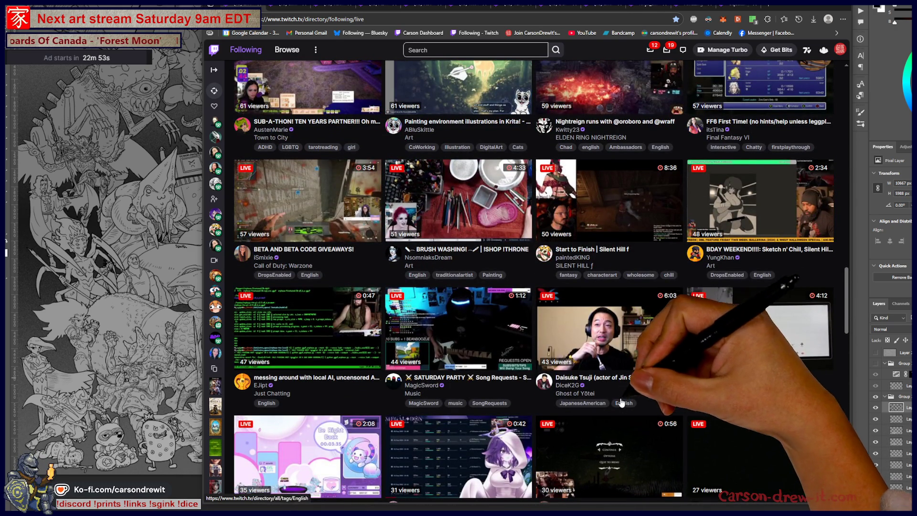
{"action": "scroll", "coordinate": [630, 372], "scroll_direction": "up", "scroll_amount": 4}
{"action": "scroll", "coordinate": [637, 356], "scroll_direction": "up", "scroll_amount": 9}
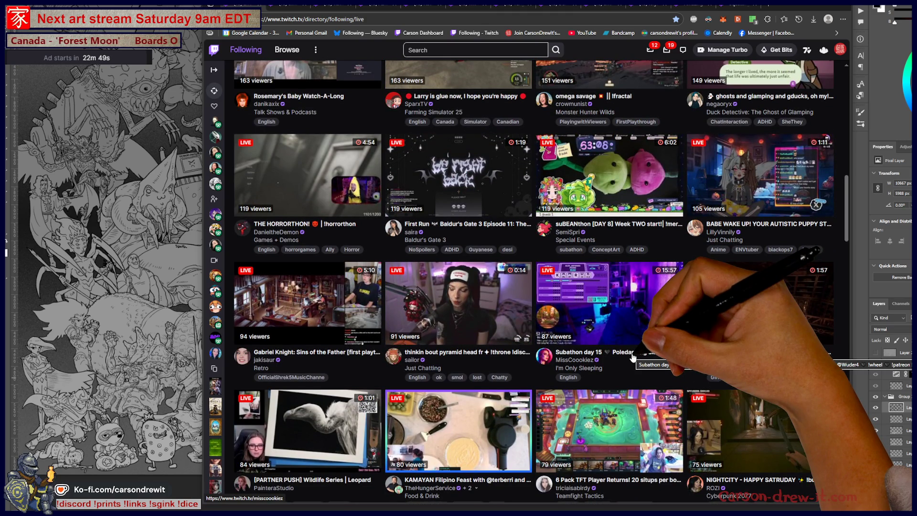
{"action": "scroll", "coordinate": [633, 357], "scroll_direction": "down", "scroll_amount": 2}
{"action": "scroll", "coordinate": [678, 367], "scroll_direction": "up", "scroll_amount": 4}
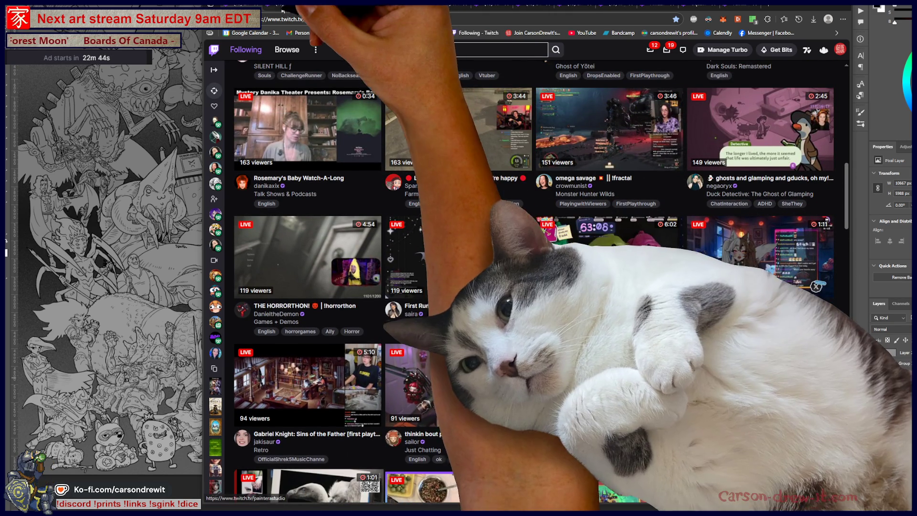
Step: Open SilksongSketcher's live channel and read its Welcome, Chat Rules and Art Supplies panels
{"action": "left_click", "coordinate": [556, 366]}
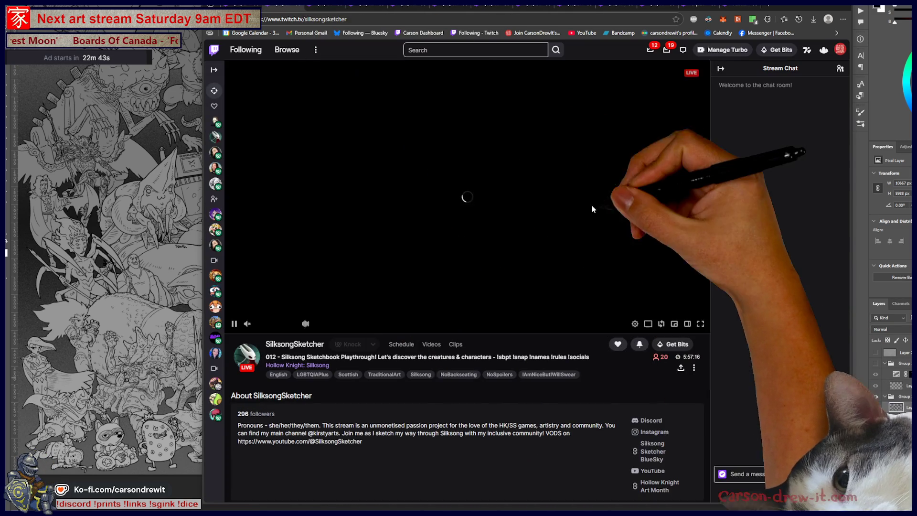
{"action": "scroll", "coordinate": [516, 301], "scroll_direction": "down", "scroll_amount": 9}
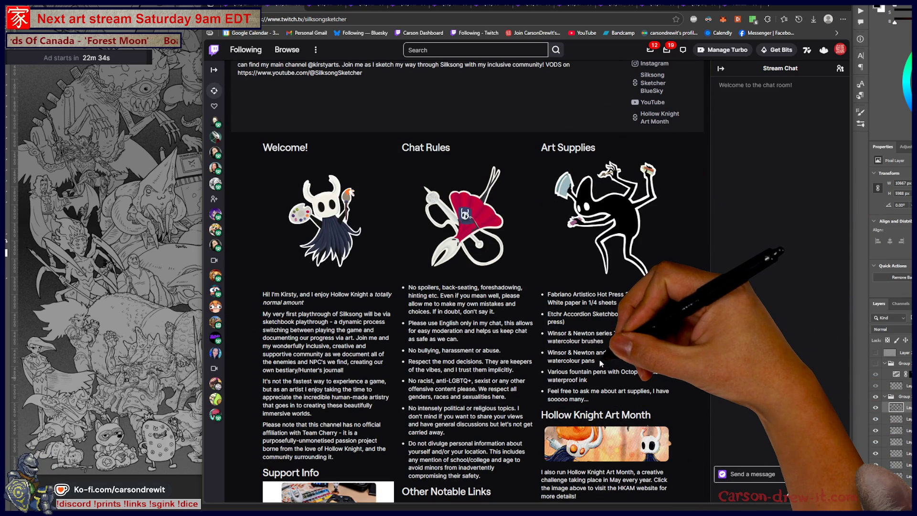
{"action": "scroll", "coordinate": [501, 266], "scroll_direction": "up", "scroll_amount": 1}
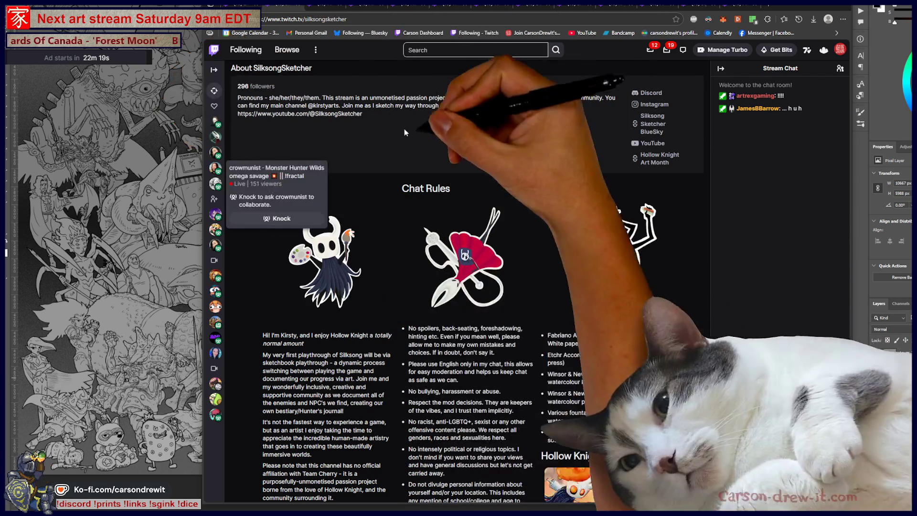
{"action": "scroll", "coordinate": [501, 310], "scroll_direction": "up", "scroll_amount": 2}
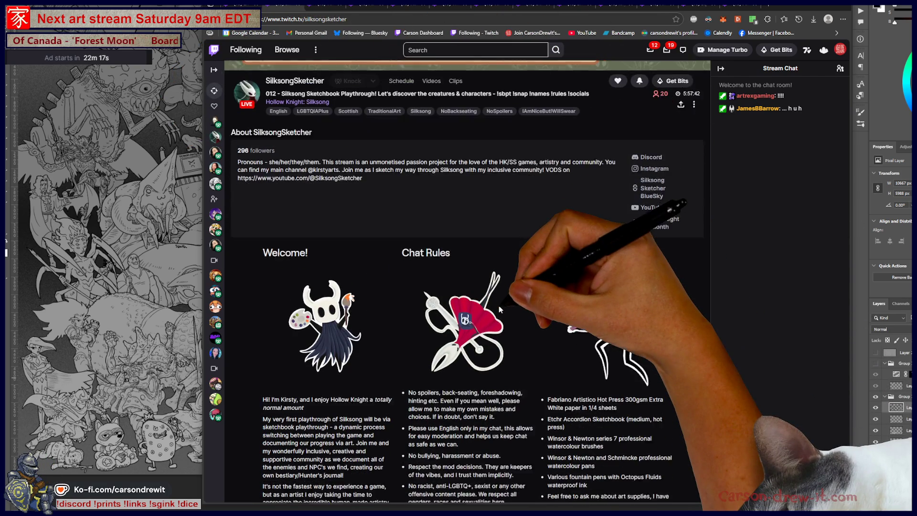
{"action": "scroll", "coordinate": [499, 305], "scroll_direction": "down", "scroll_amount": 1}
{"action": "scroll", "coordinate": [645, 191], "scroll_direction": "up", "scroll_amount": 3}
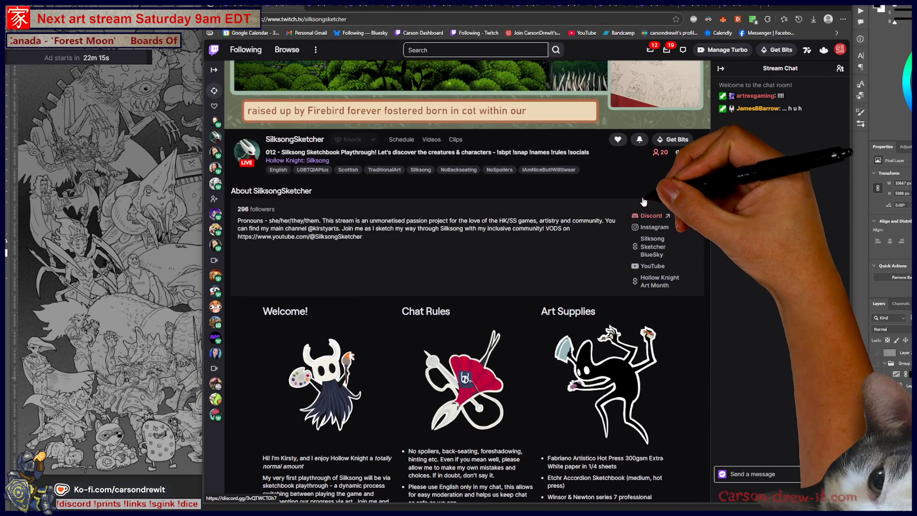
{"action": "scroll", "coordinate": [637, 203], "scroll_direction": "down", "scroll_amount": 3}
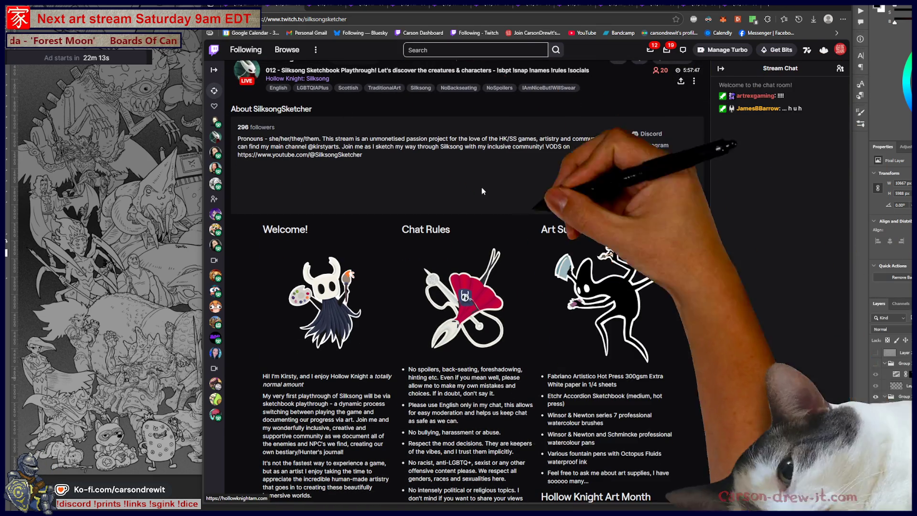